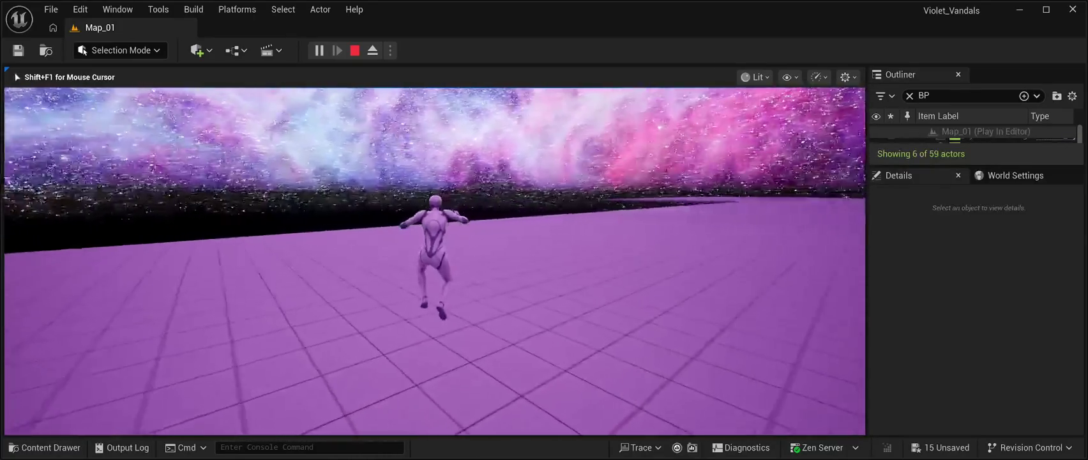
Run and jump the character across the purple platform, then exit the playtest with Esc.
key(space)
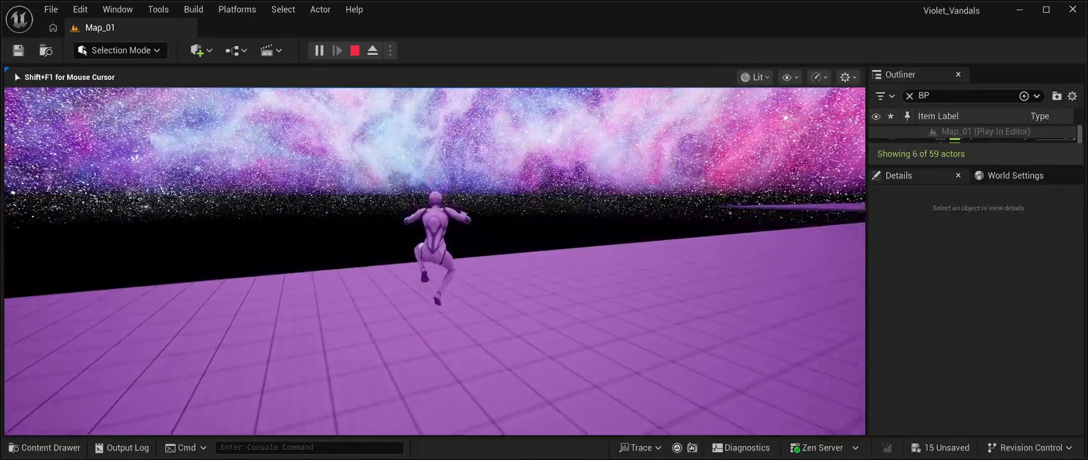
key(w)
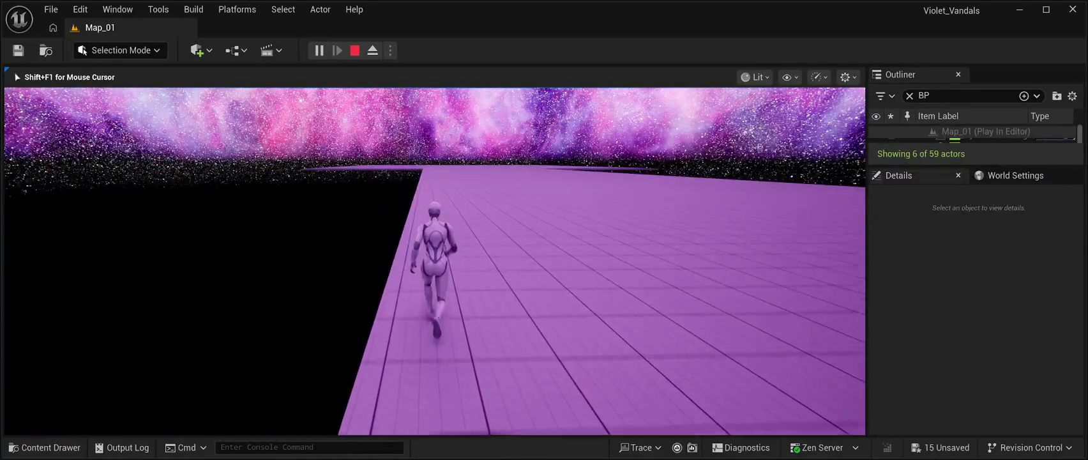
key(w)
key(w)
key(w)
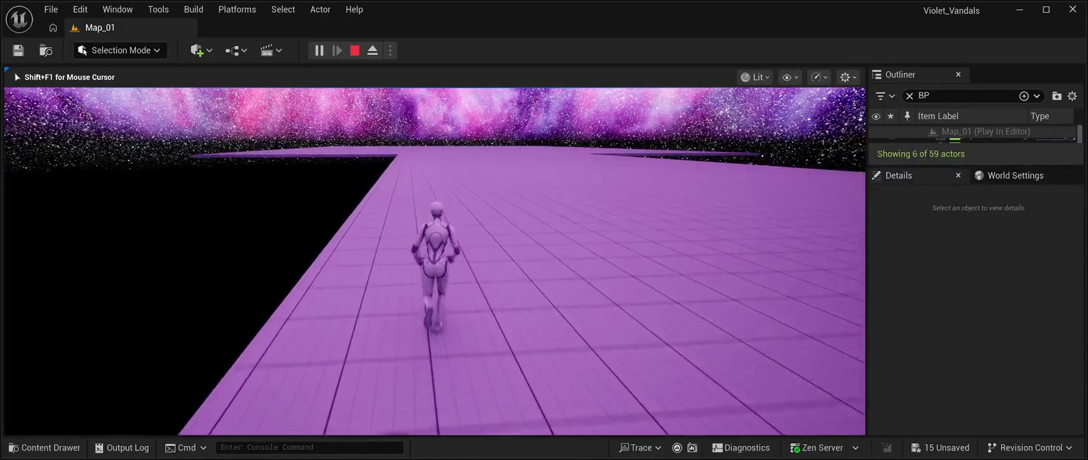
key(w)
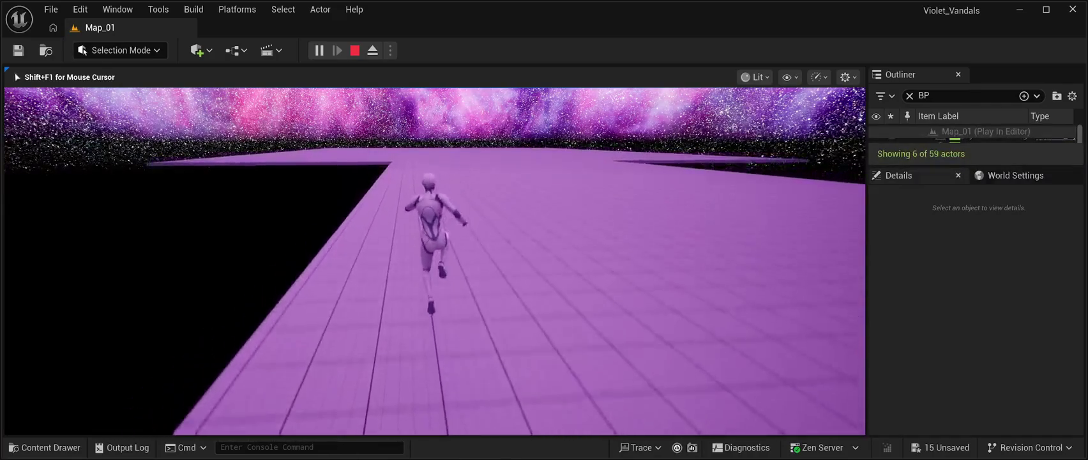
key(space)
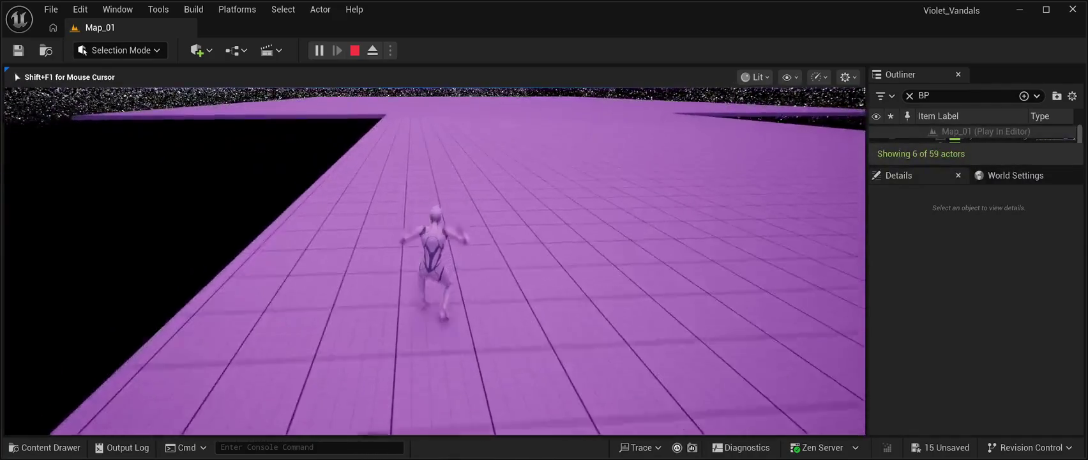
key(w)
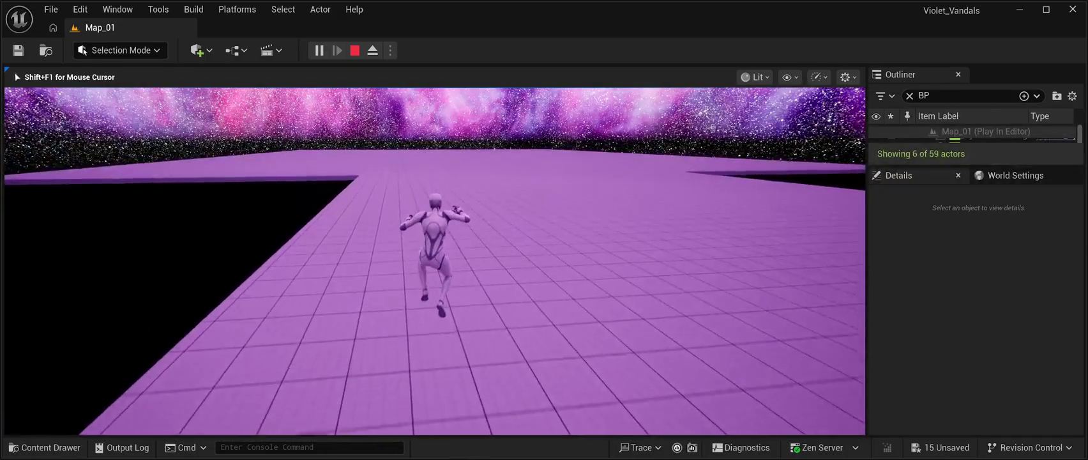
key(w)
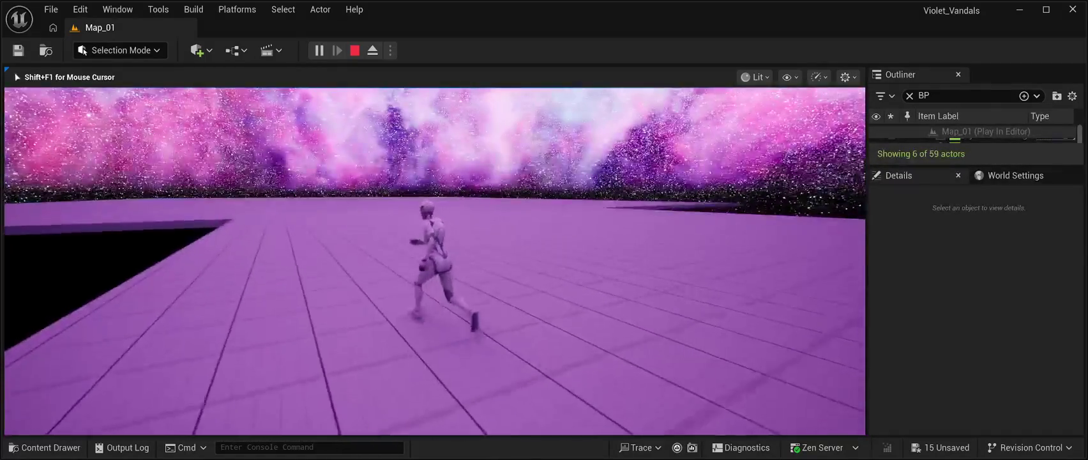
key(w)
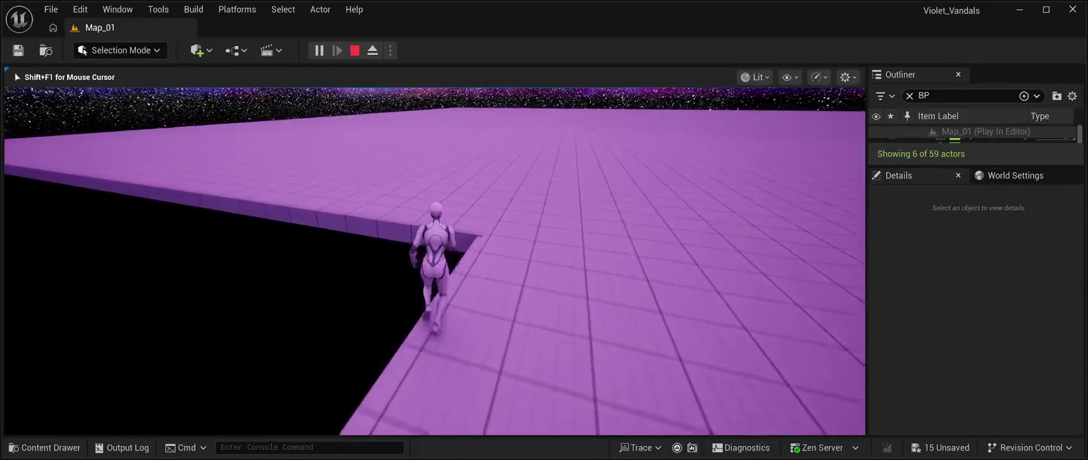
key(w)
key(space)
key(w)
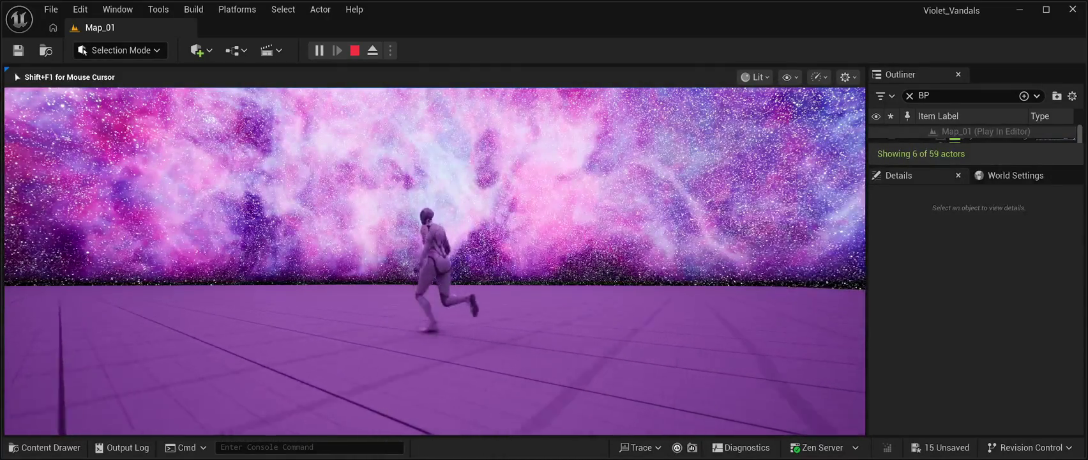
key(w)
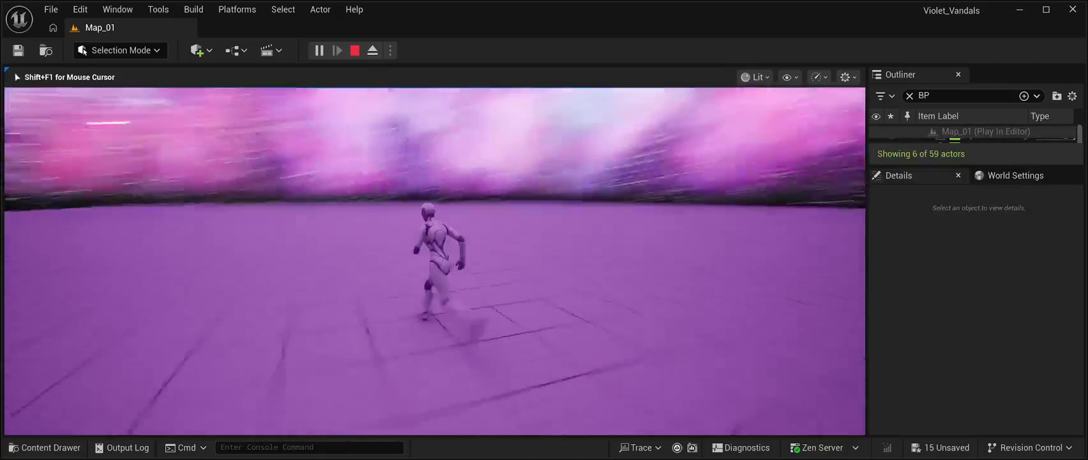
key(w)
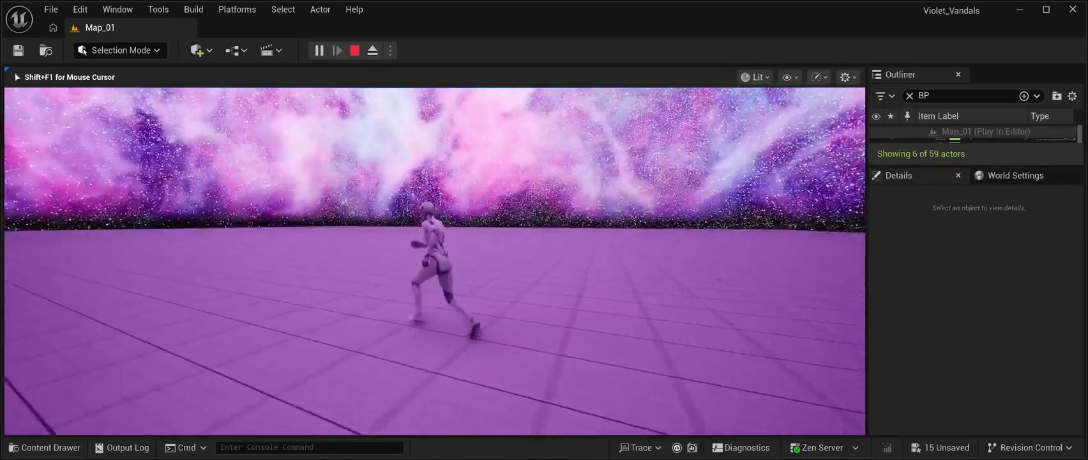
key(w)
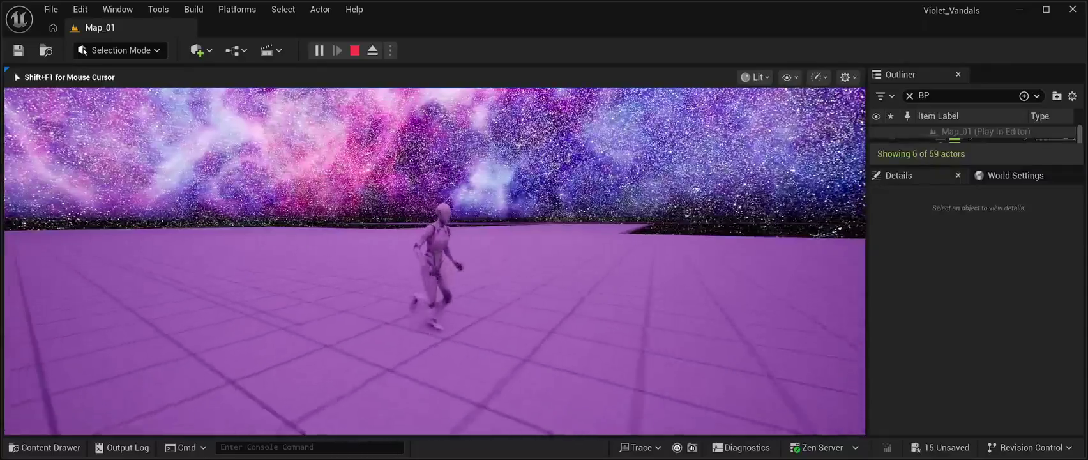
key(Escape)
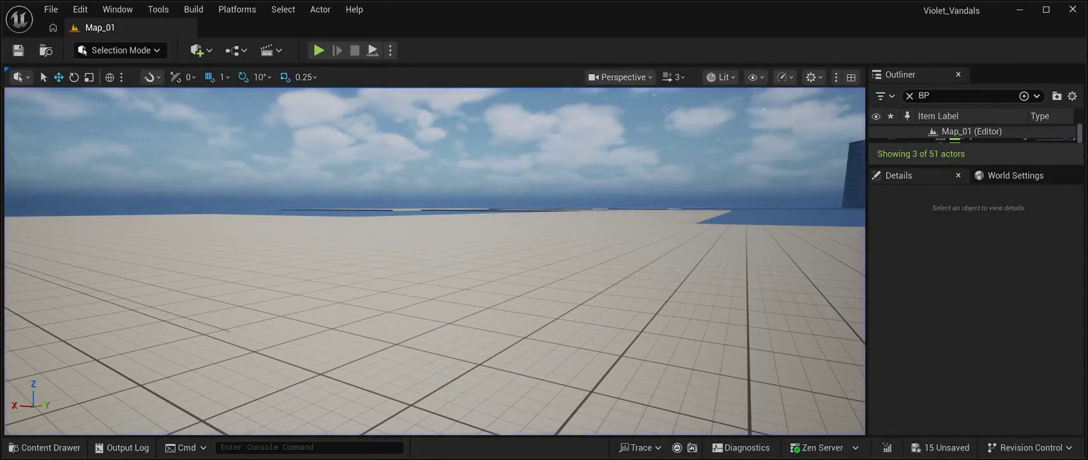
Fly the camera to the building's ground-floor front and open the Content Drawer on CyberPunkMegapack.
key(w)
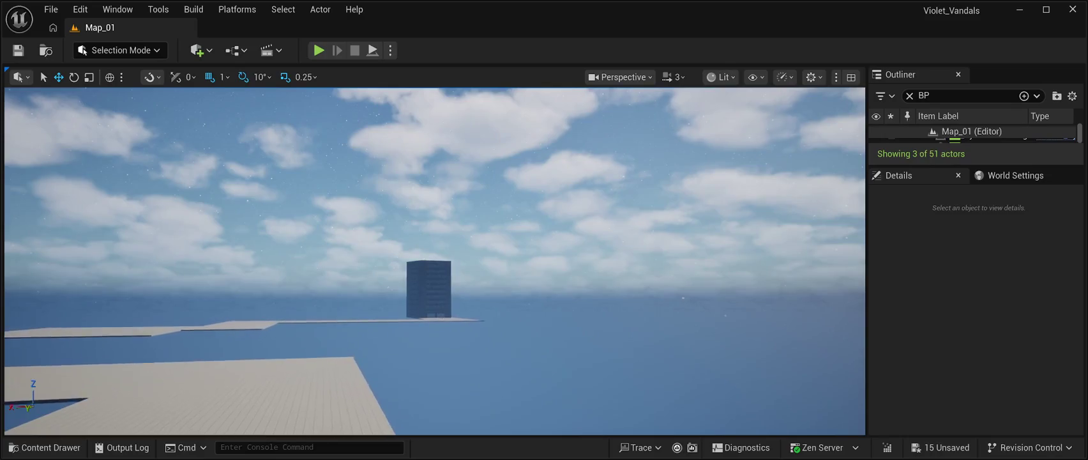
key(w)
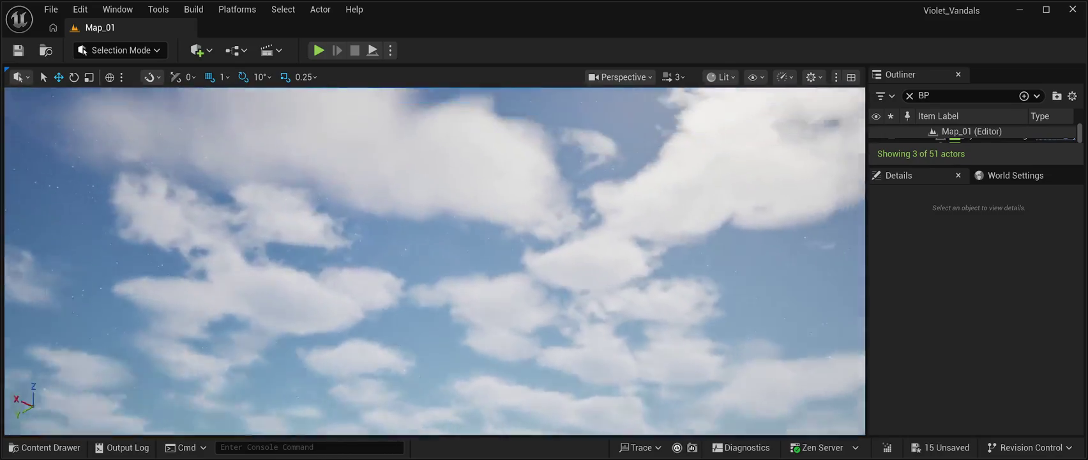
key(w)
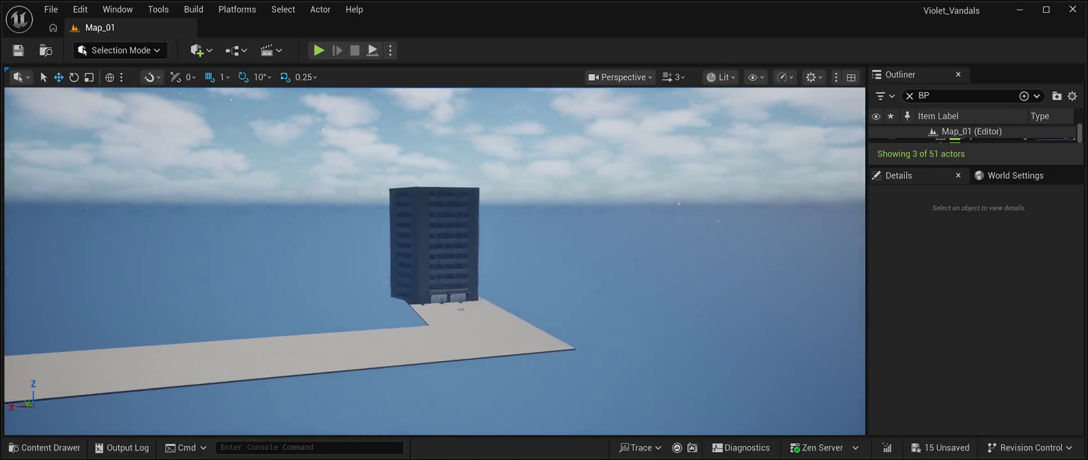
key(w)
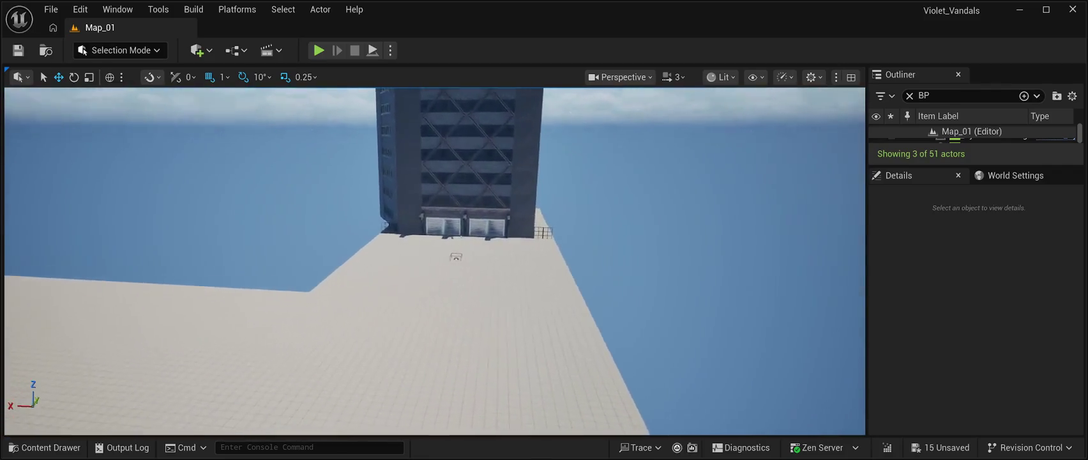
key(w)
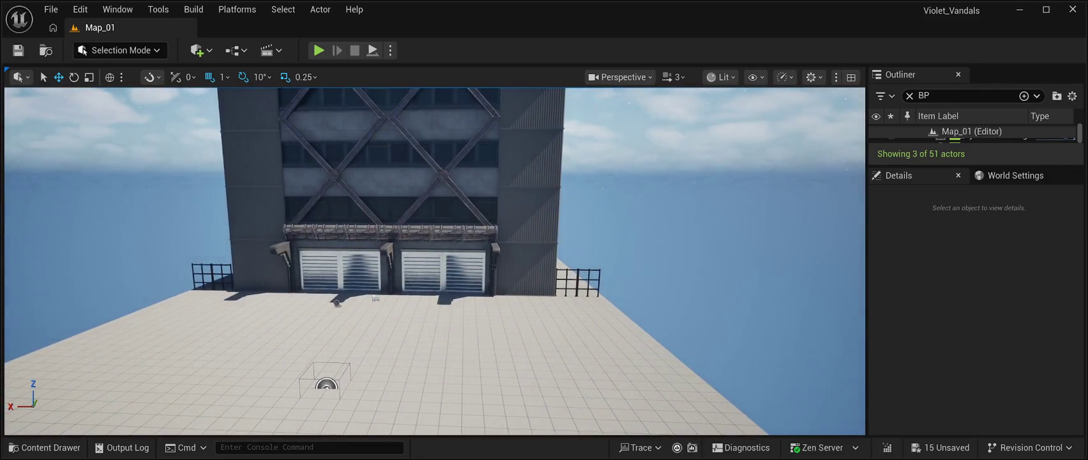
click(45, 447)
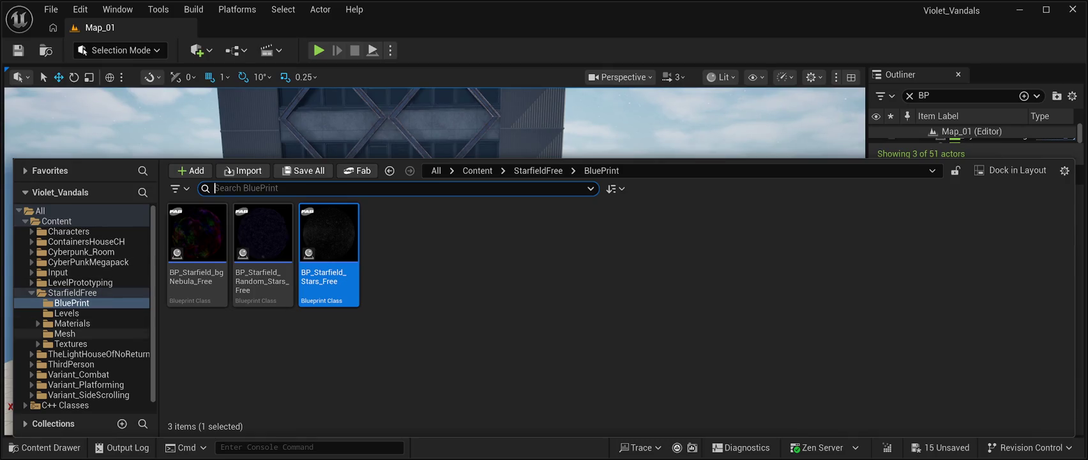
click(88, 262)
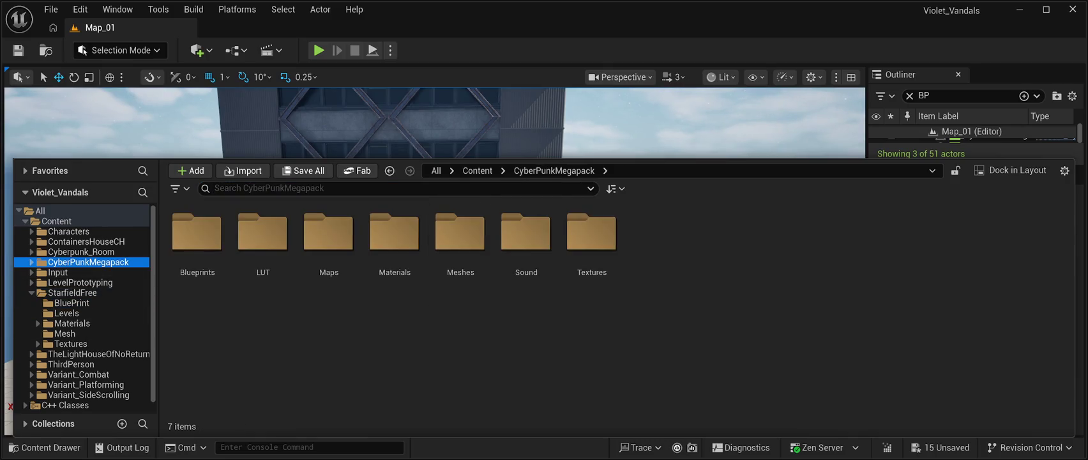
Browse to TheLightHouseOfNoReturn > Meshes > Foliage to list its 22 foliage meshes.
double_click(460, 236)
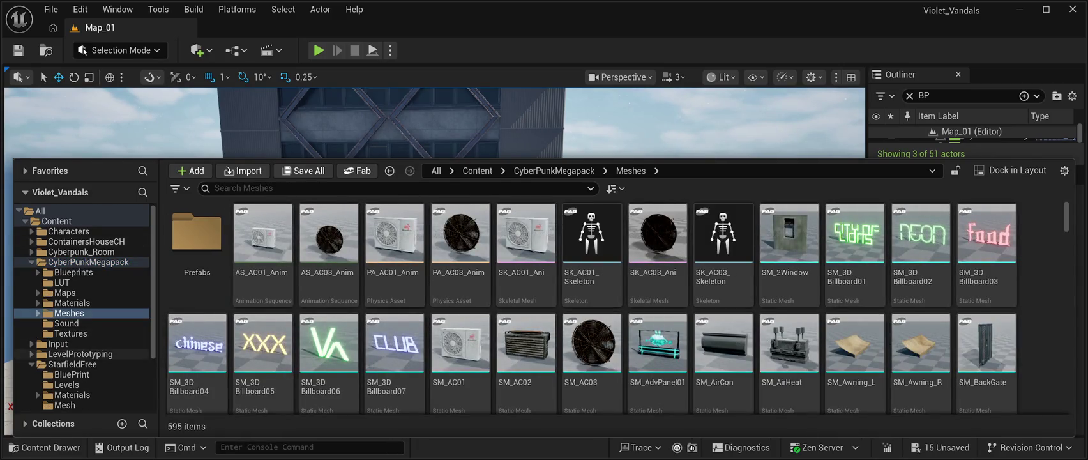
scroll(95, 357, down, 3)
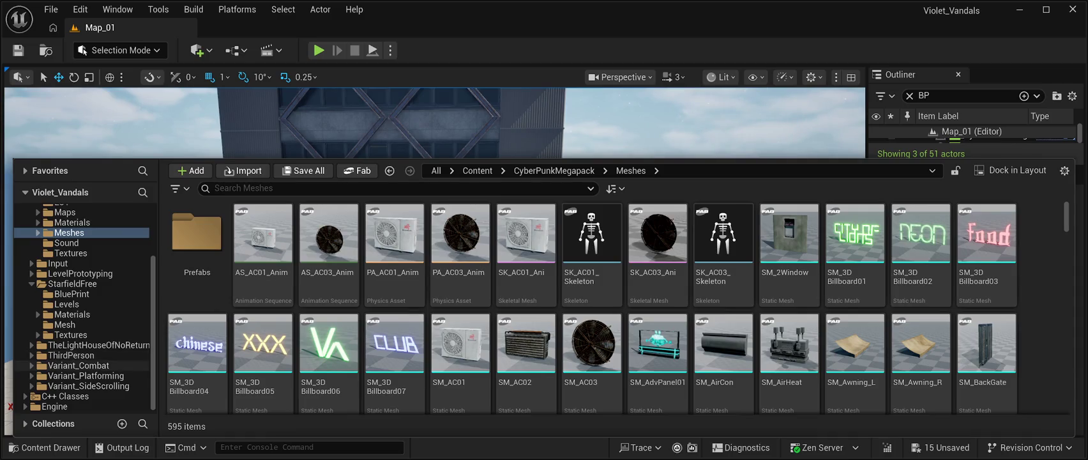
click(99, 345)
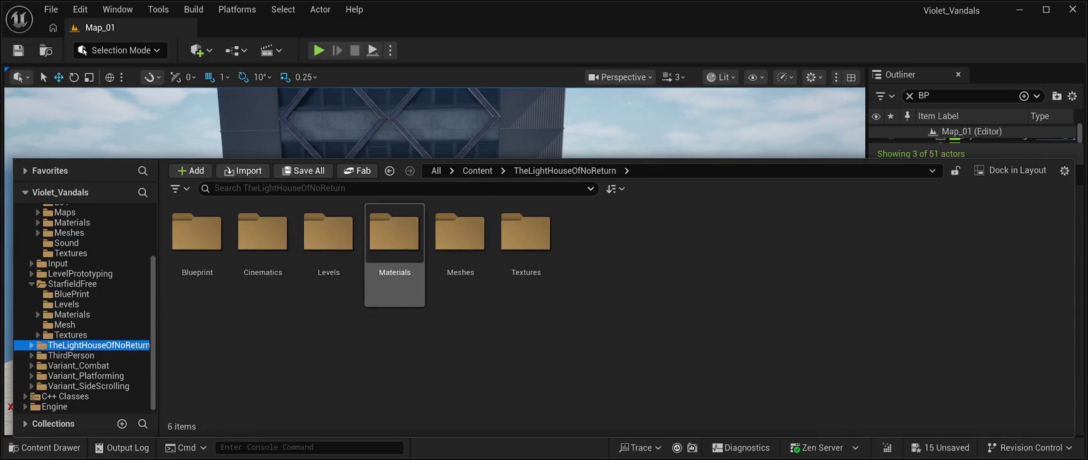
double_click(460, 236)
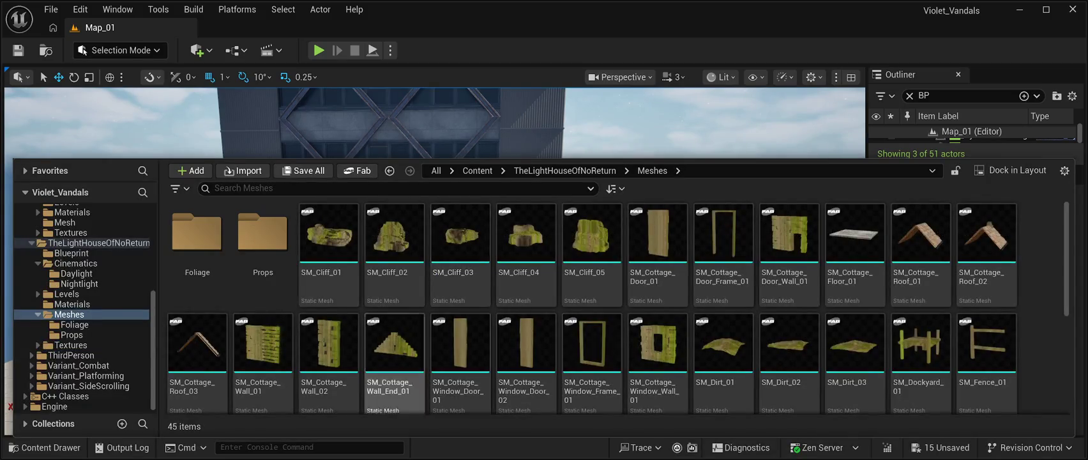
double_click(197, 237)
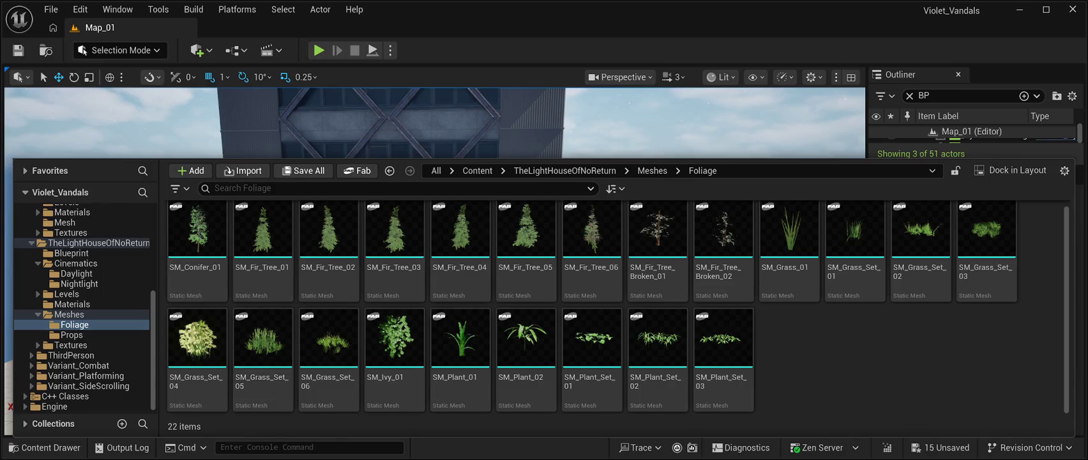
Drop an SM_Grass_Set_03 clump beside the fence at the building base and focus on it.
click(638, 121)
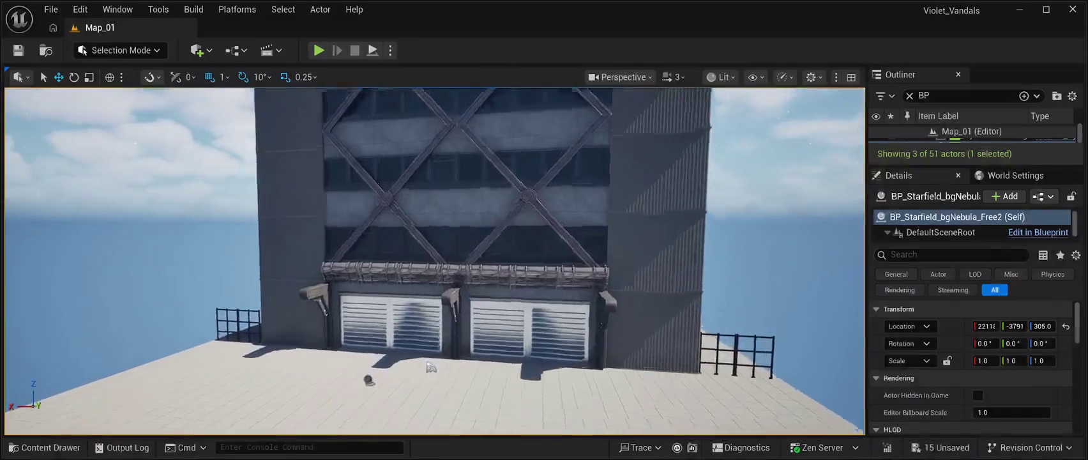
mouse_move(434, 255)
mouse_down()
mouse_move(358, 275)
mouse_move(367, 306)
mouse_up()
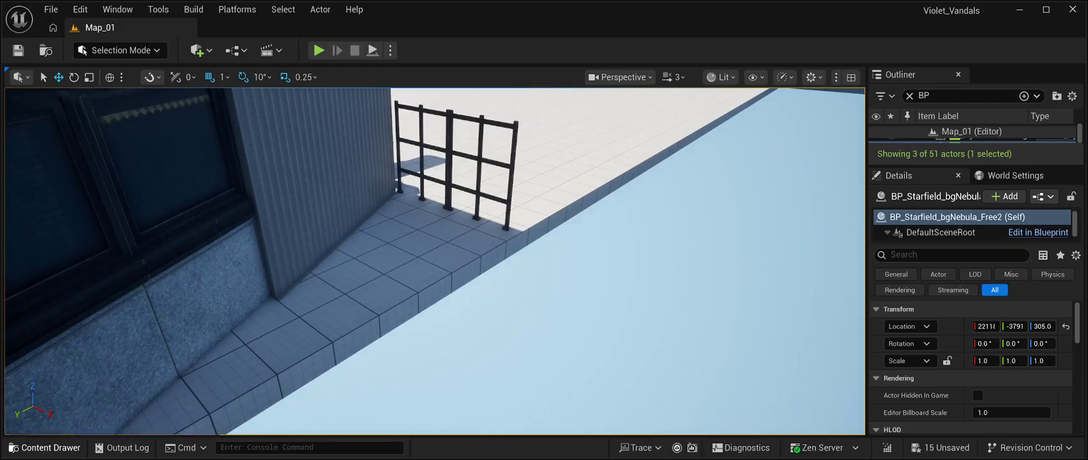
click(45, 447)
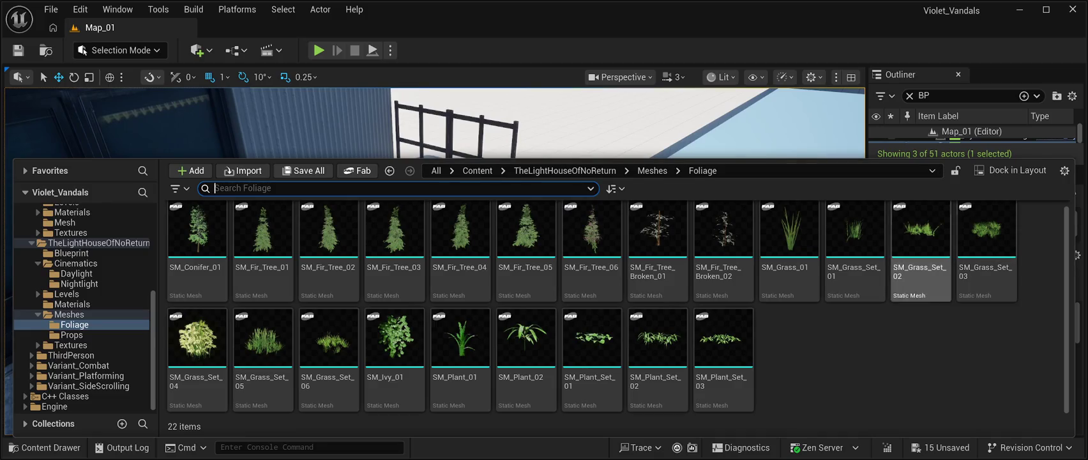
click(987, 249)
mouse_move(986, 249)
mouse_down()
mouse_move(590, 182)
mouse_move(422, 233)
mouse_move(388, 226)
mouse_move(400, 201)
mouse_up()
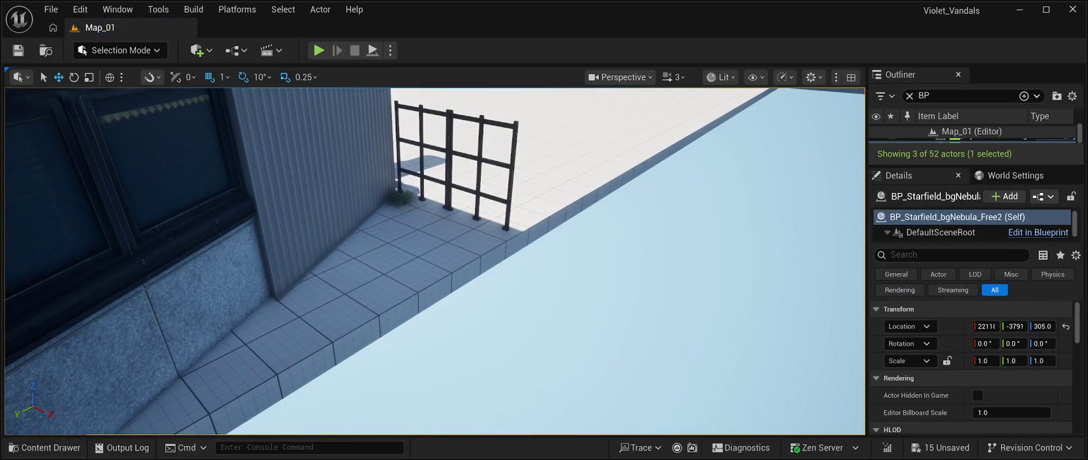
click(399, 199)
key(f)
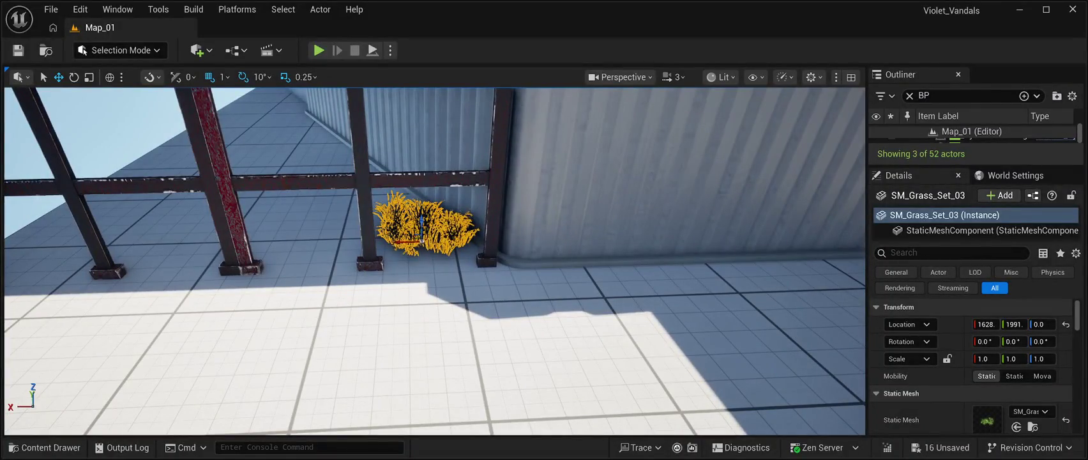
Duplicate the grass clump twice, shifting each copy along the building base.
key(ctrl+d)
drag(386, 244, 352, 261)
key(f)
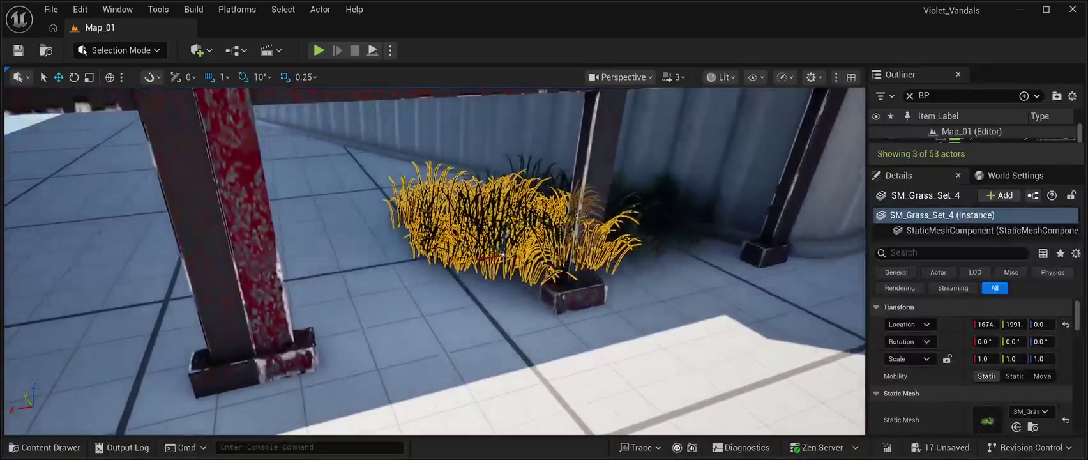
key(ctrl+d)
mouse_move(503, 253)
mouse_down()
mouse_move(399, 292)
mouse_move(418, 292)
mouse_move(338, 292)
mouse_up()
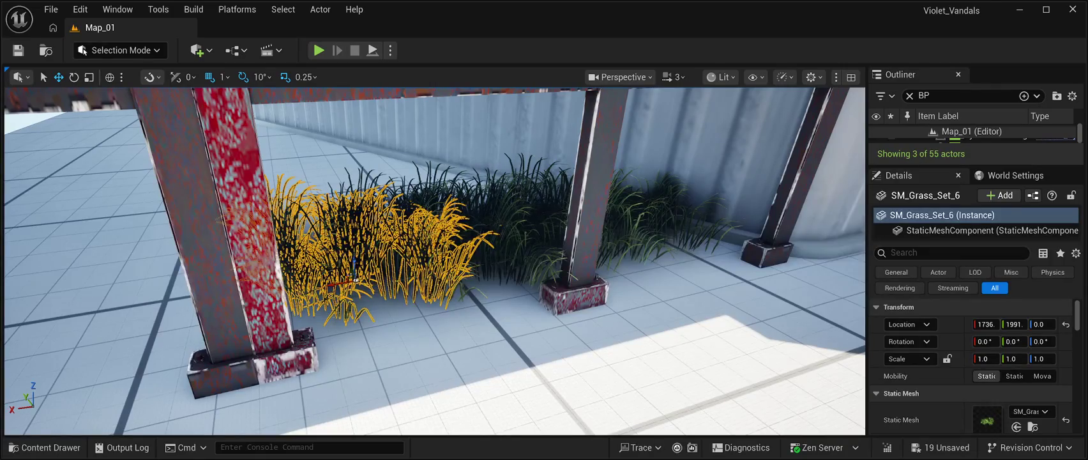
Add more grass copies and slide them toward the end of the strip.
key(ctrl+d)
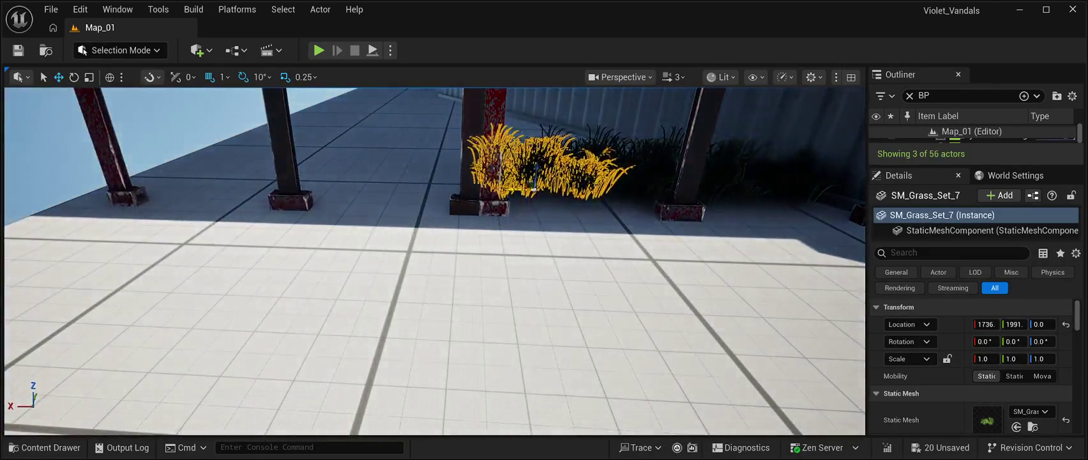
drag(511, 189, 447, 190)
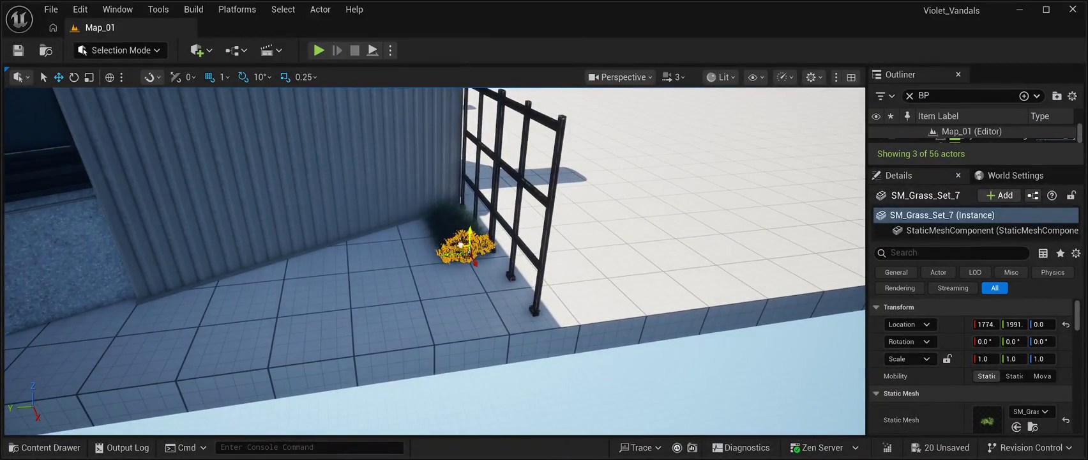
drag(474, 262, 476, 279)
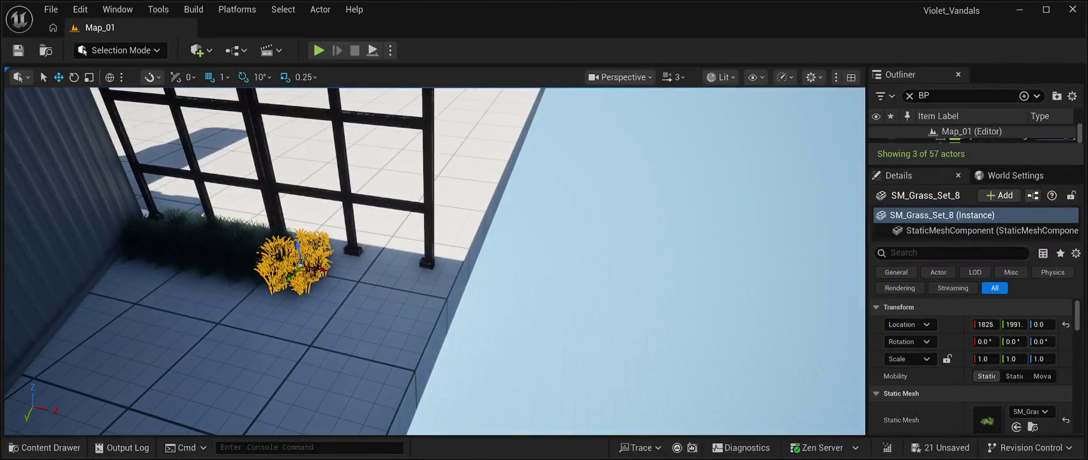
drag(295, 265, 340, 273)
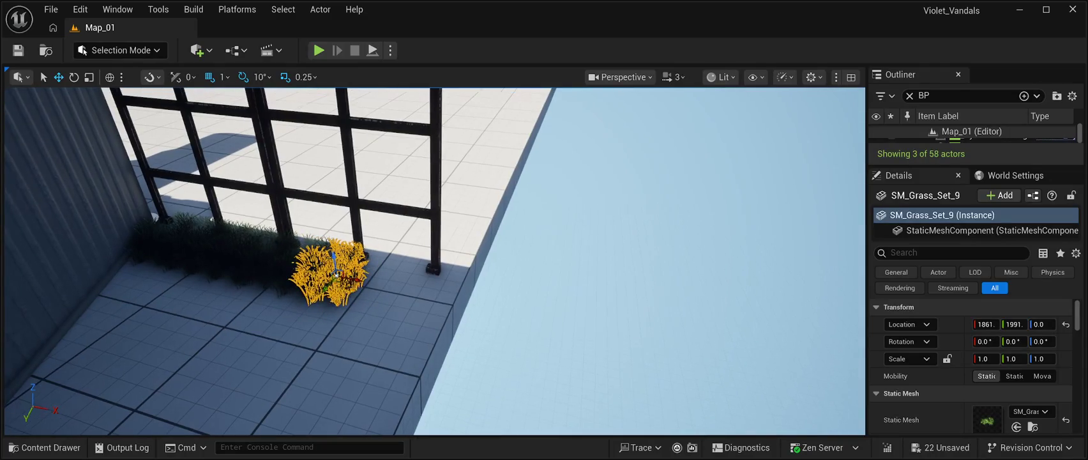
key(ctrl+d)
drag(385, 287, 403, 289)
key(ctrl+d)
drag(407, 292, 427, 296)
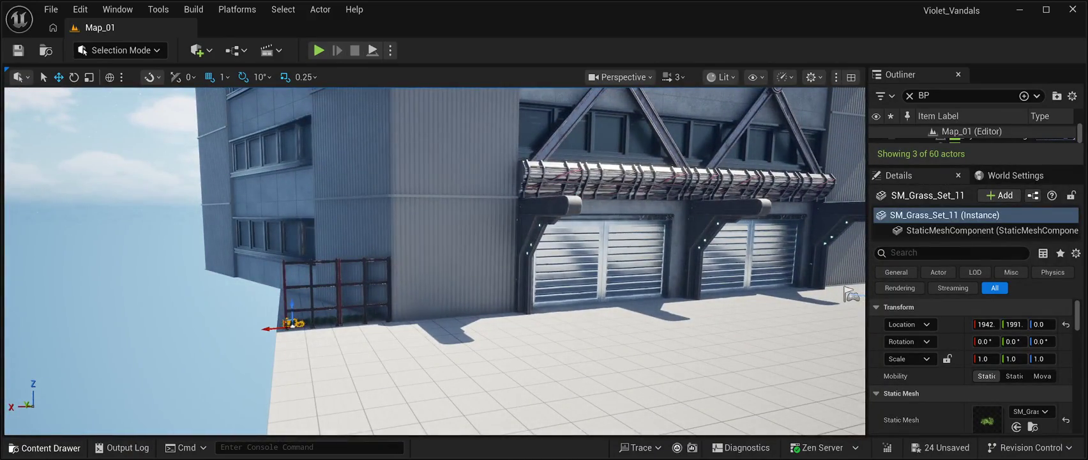
Place an SM_Conifer_01 tree from the Foliage folder into the level and focus on it.
click(45, 447)
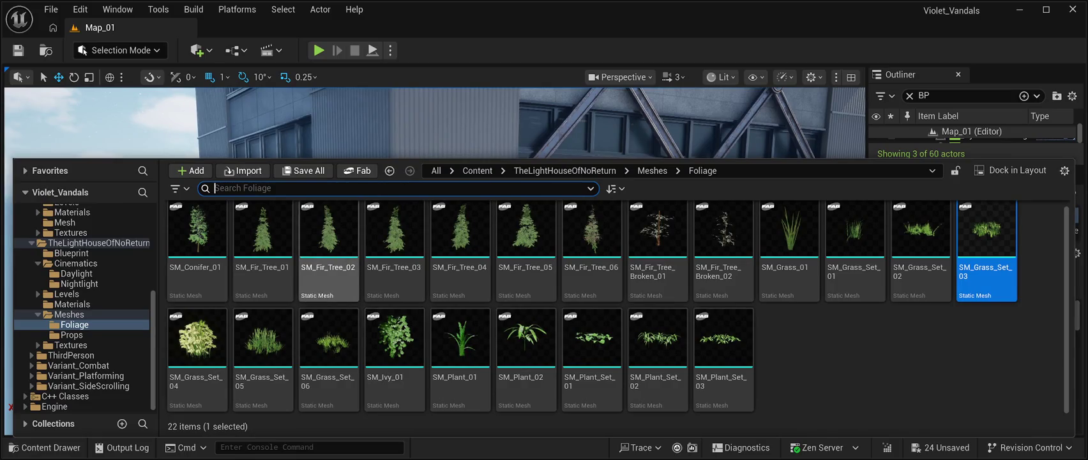
click(197, 255)
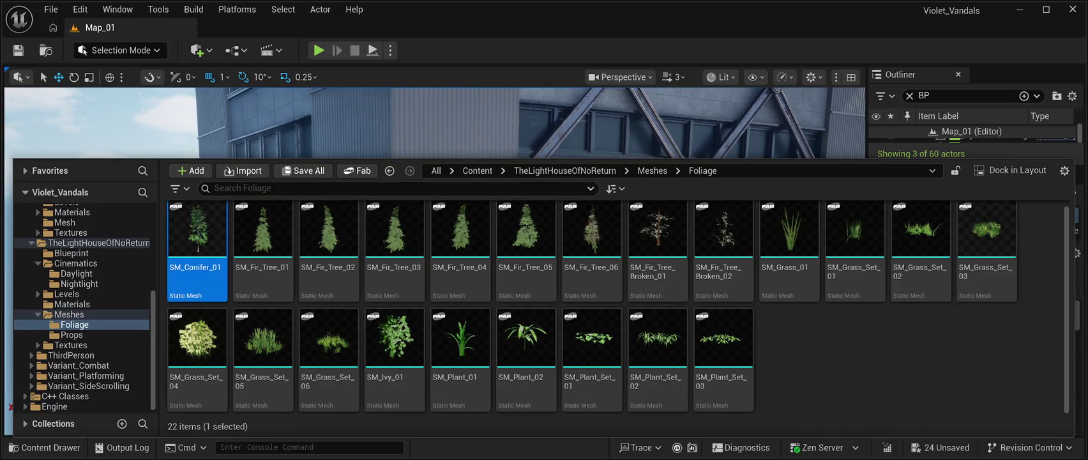
drag(197, 255, 290, 322)
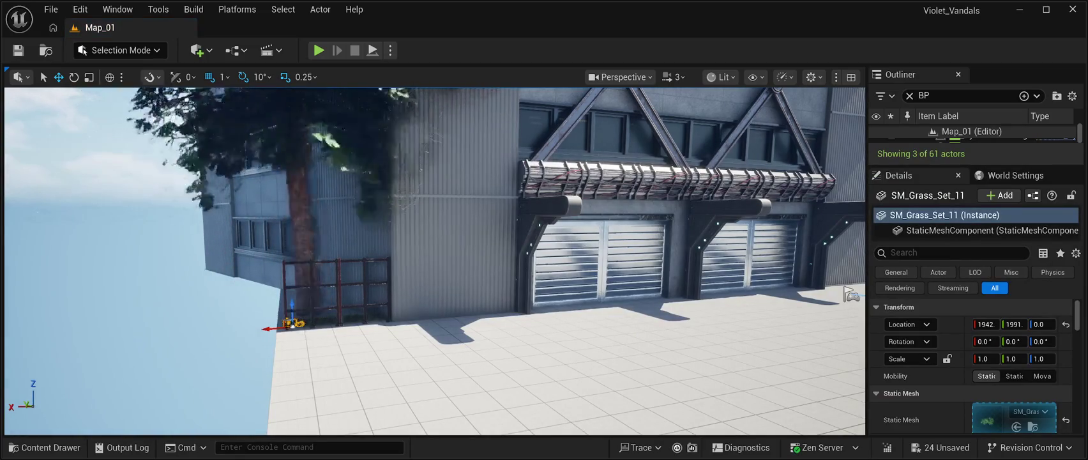
click(290, 191)
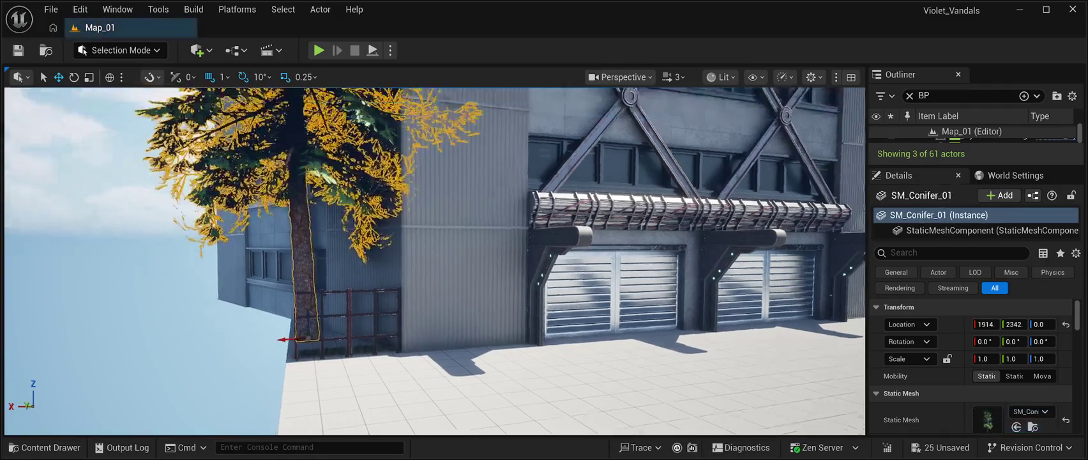
key(f)
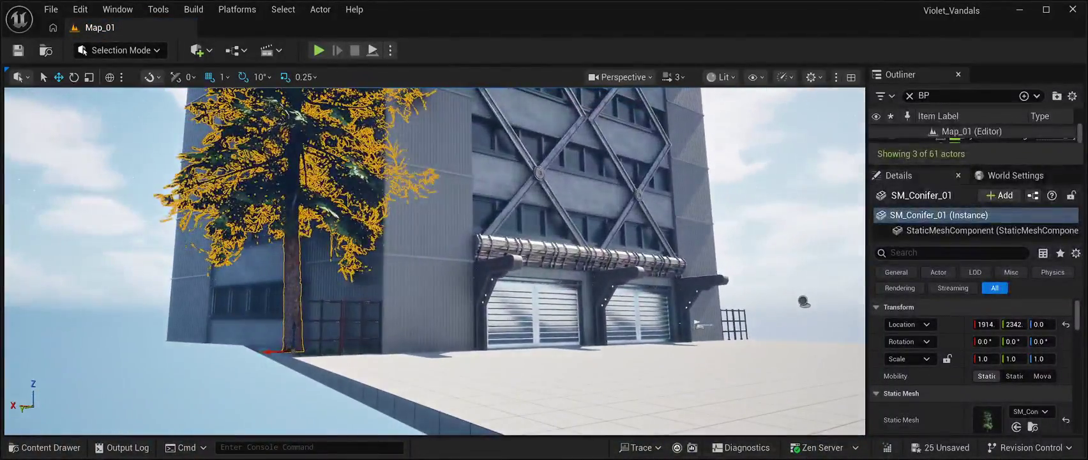
Move the conifer along X and Y to stand beside the building's corner near the railing.
drag(801, 303, 799, 255)
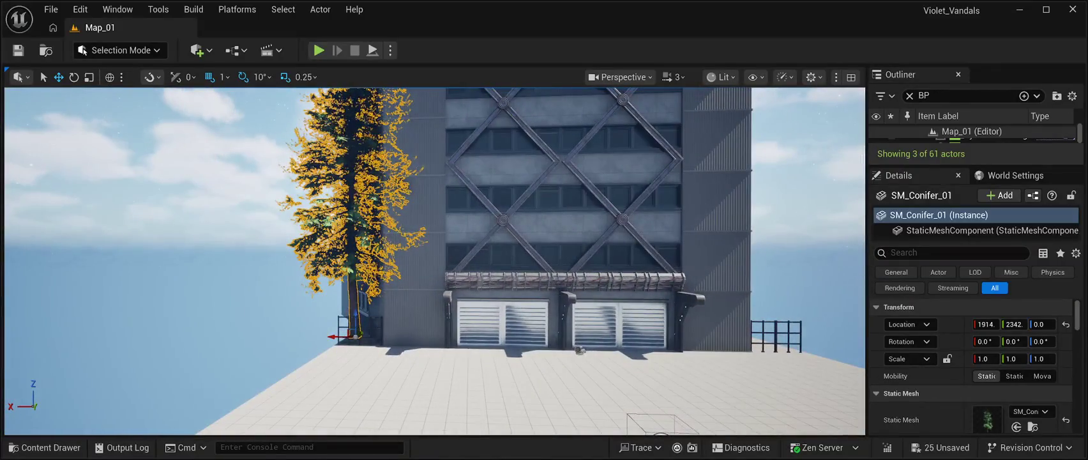
drag(777, 332, 763, 339)
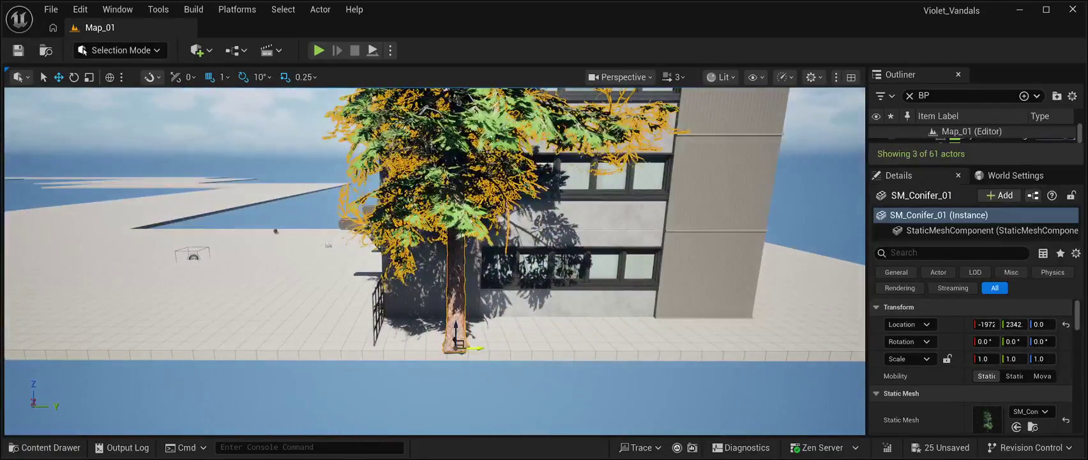
drag(487, 348, 859, 344)
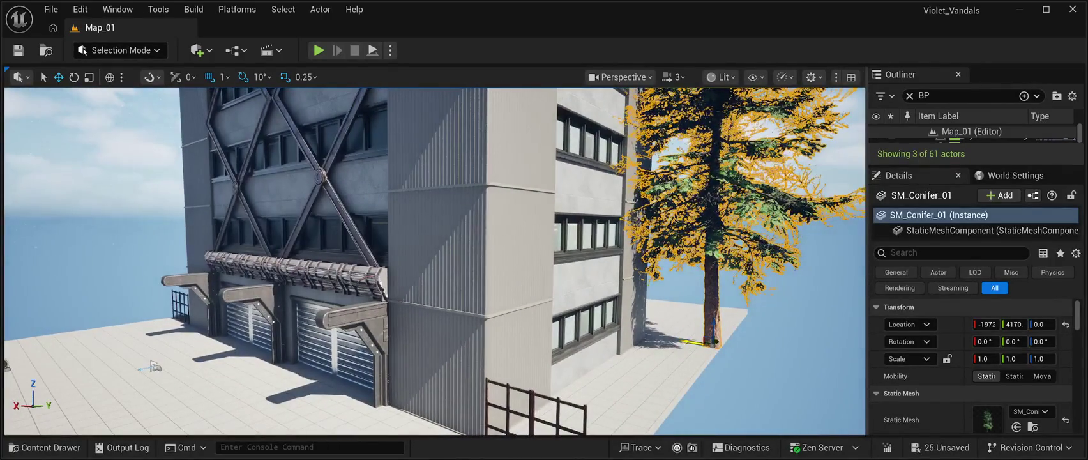
mouse_move(696, 341)
mouse_down()
mouse_move(564, 348)
mouse_move(688, 348)
mouse_move(653, 348)
mouse_up()
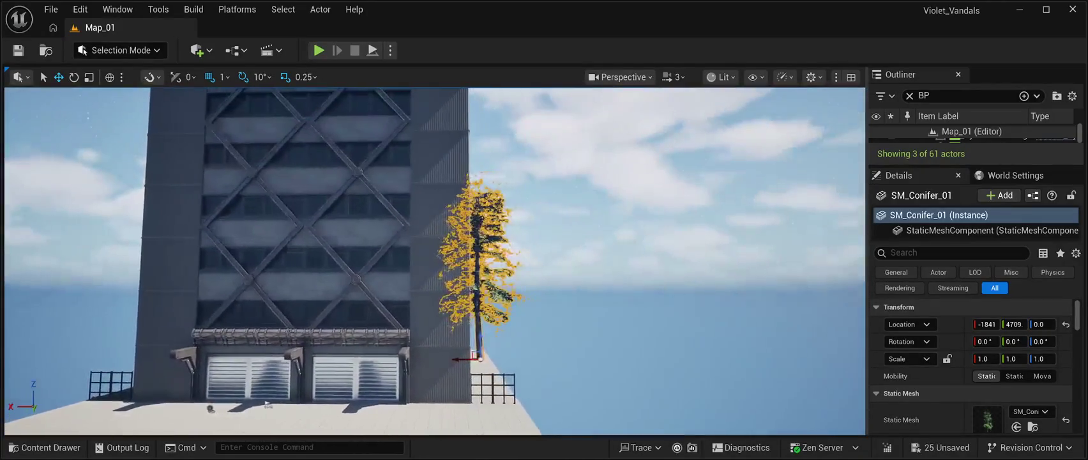
click(267, 404)
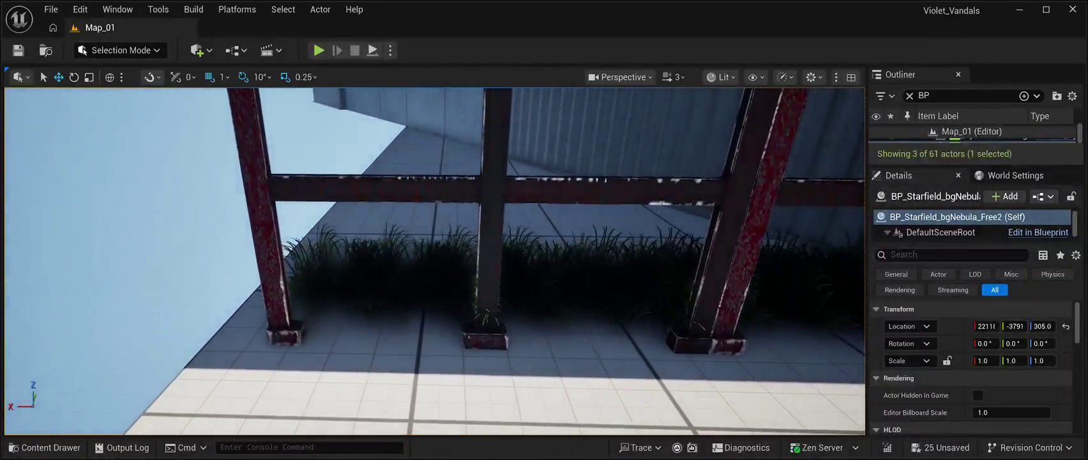
Switch to Foliage Mode's Paint tool with brush size 512.0 and paint density 0.5.
click(350, 275)
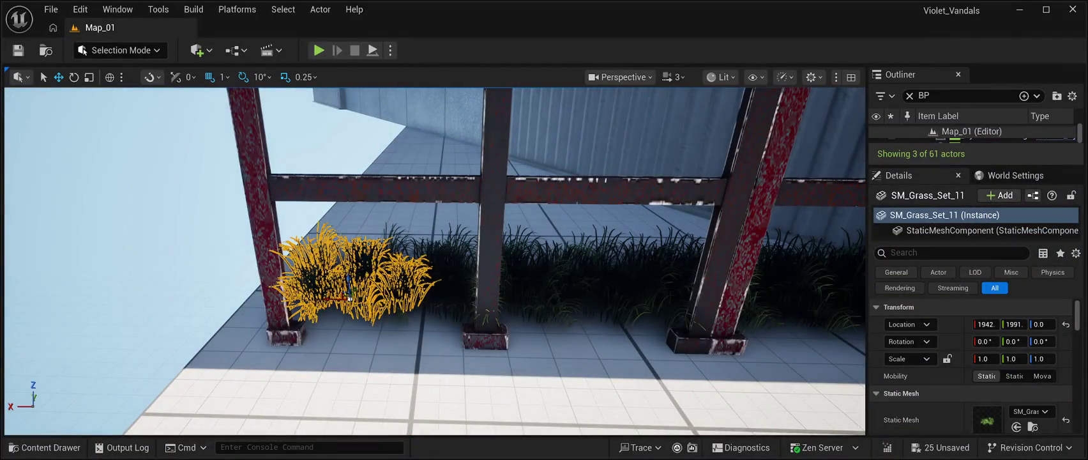
scroll(932, 373, down, 2)
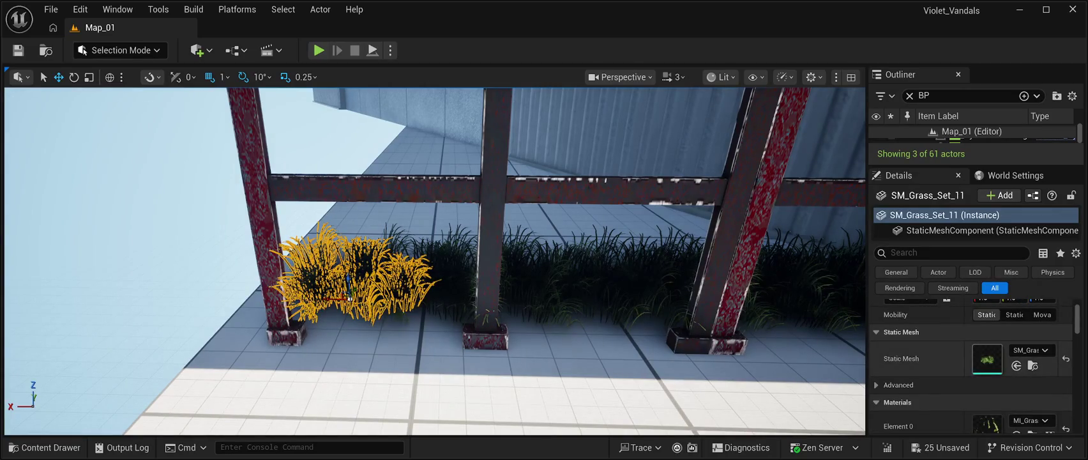
double_click(971, 136)
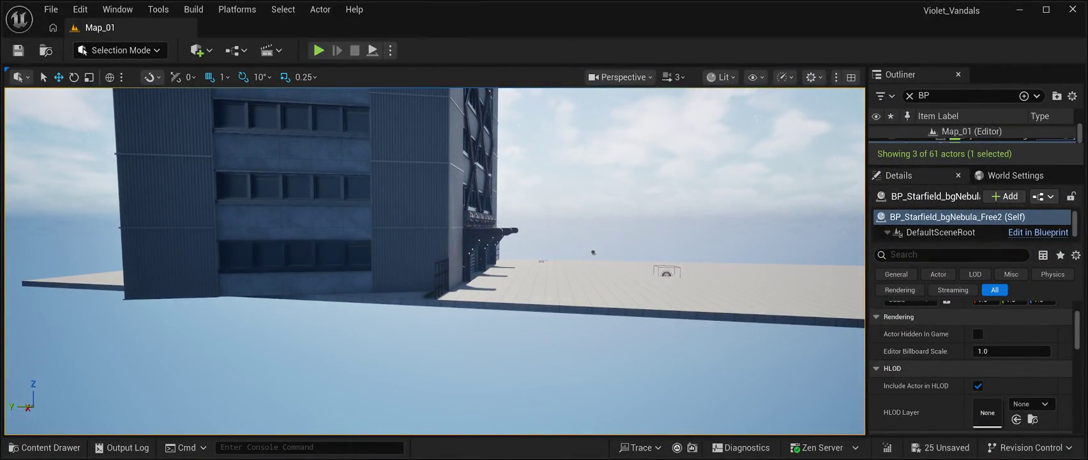
key(shift+3)
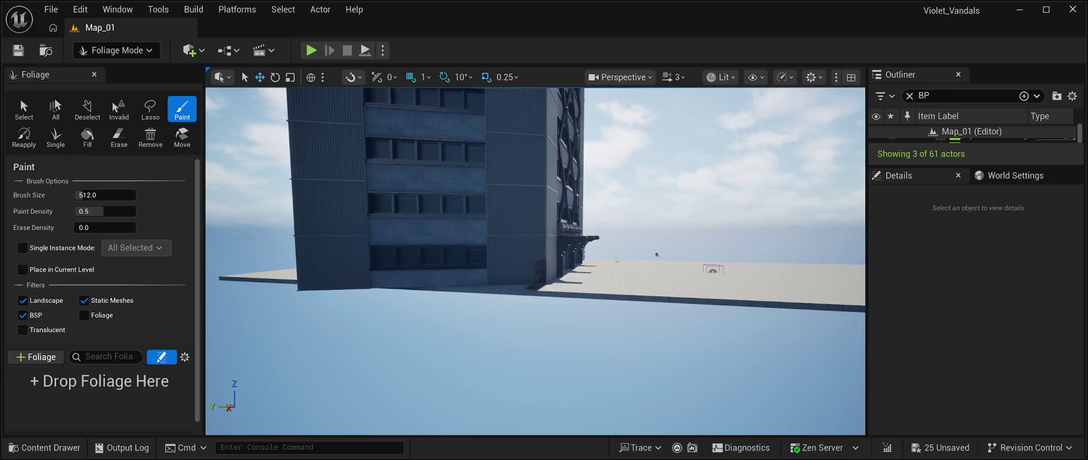
Pick SM_Grass_Set_03 for painting, fly toward the building's lower-left corner, and reopen the Foliage folder.
key(ctrl+space)
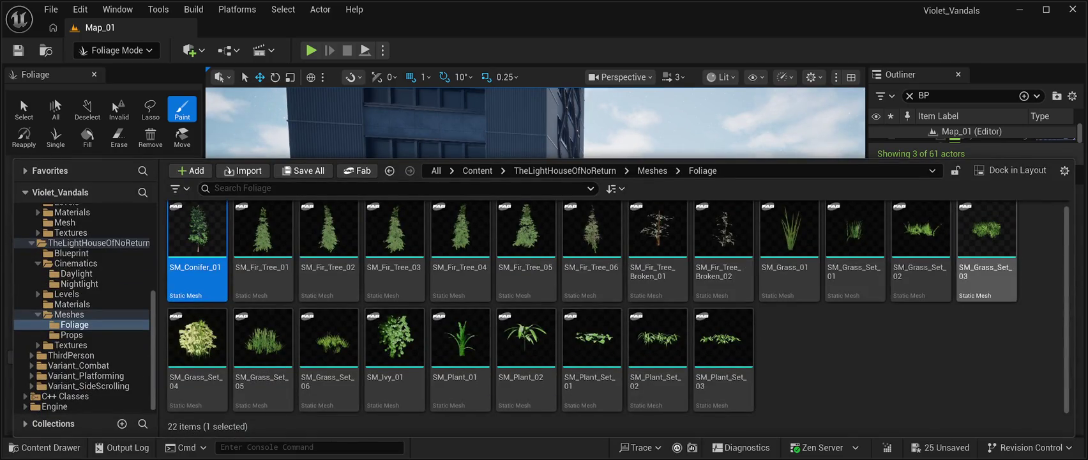
click(987, 233)
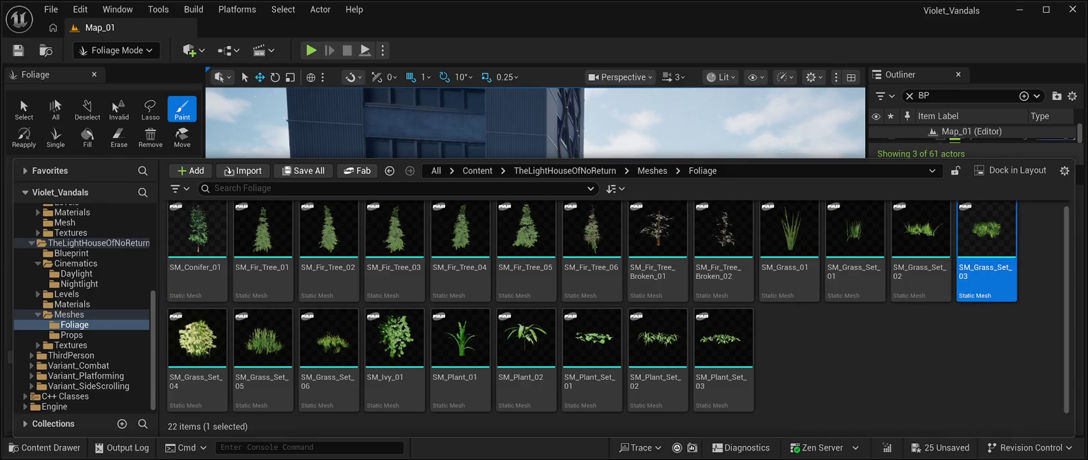
mouse_move(986, 233)
mouse_down()
mouse_move(396, 147)
mouse_move(239, 353)
mouse_move(153, 357)
mouse_move(99, 400)
mouse_up()
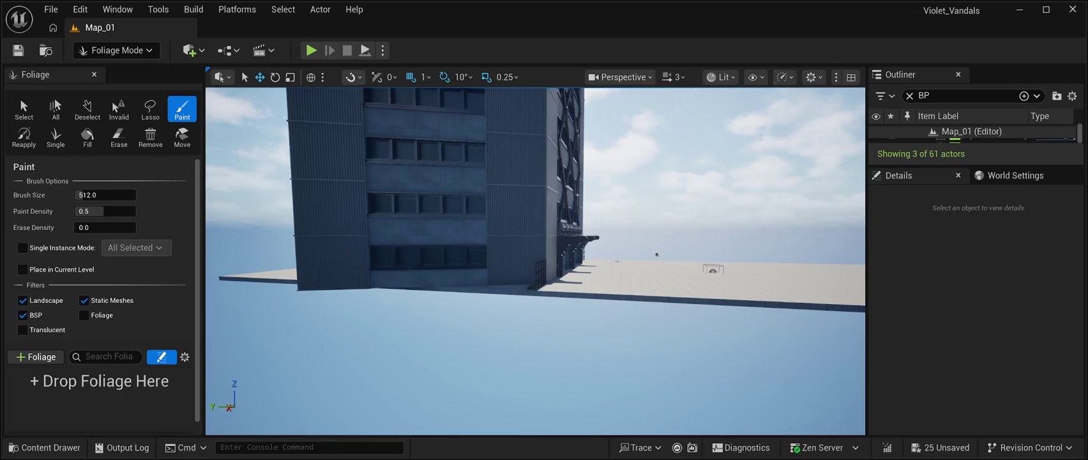
key(w)
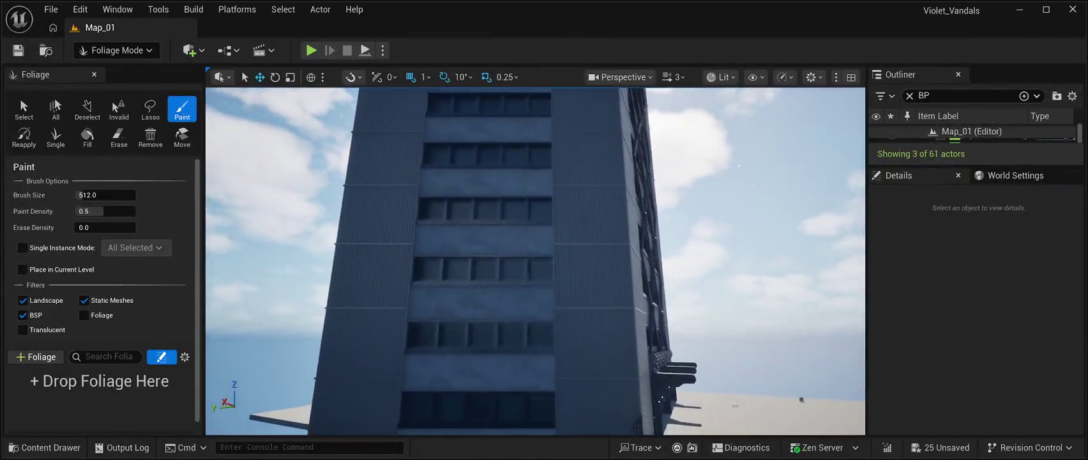
key(s)
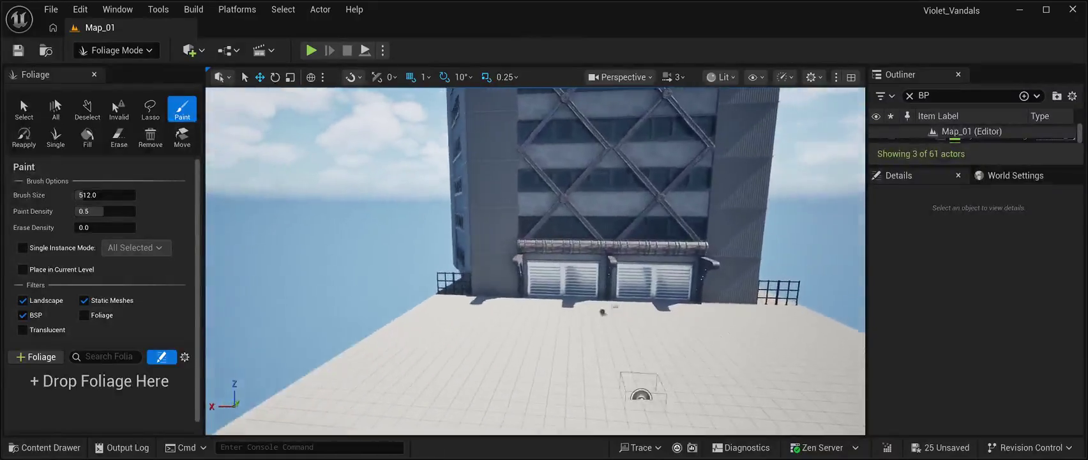
key(w)
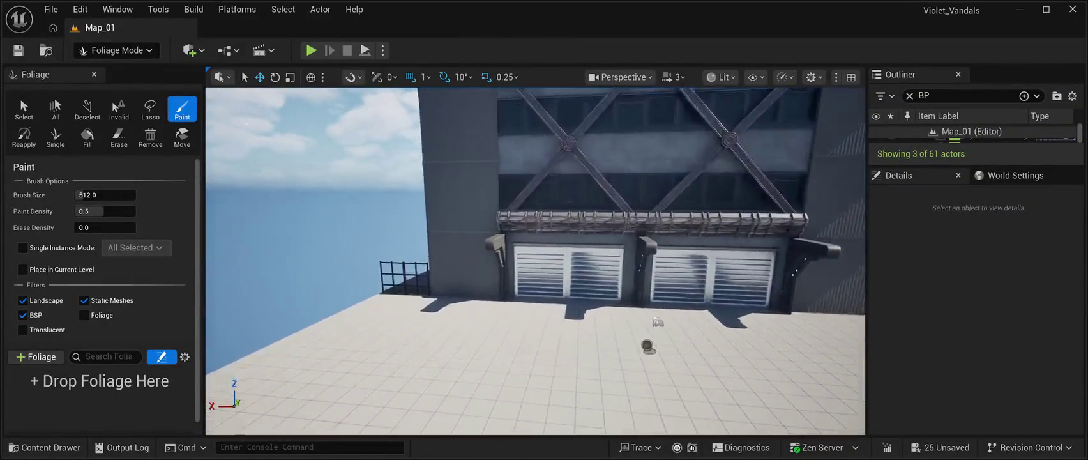
key(ctrl+space)
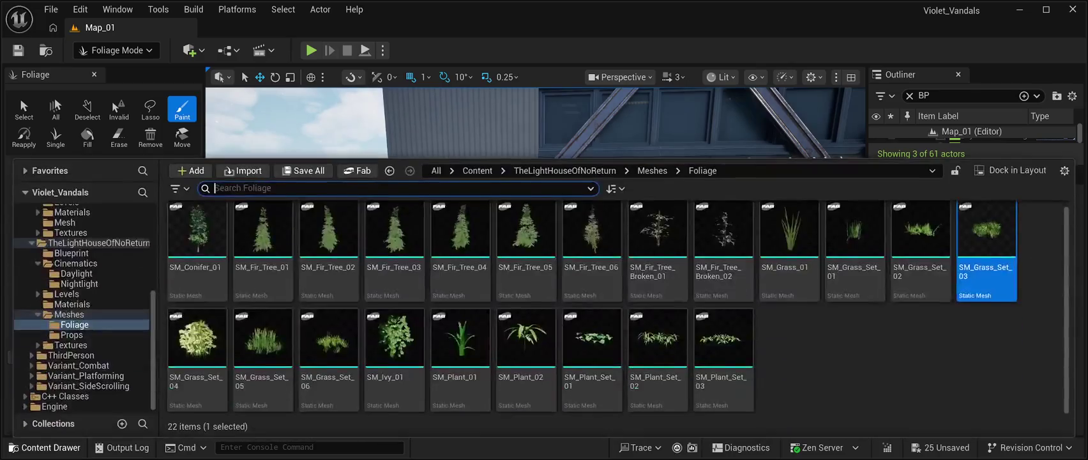
Open the CyberPunkMegapack Meshes folder and jump to the end of its list.
scroll(83, 303, up, 5)
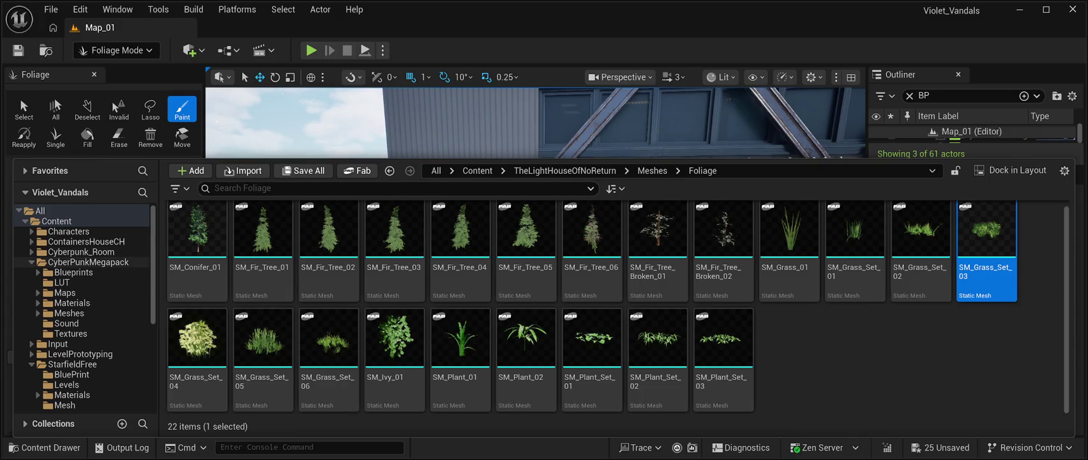
click(25, 262)
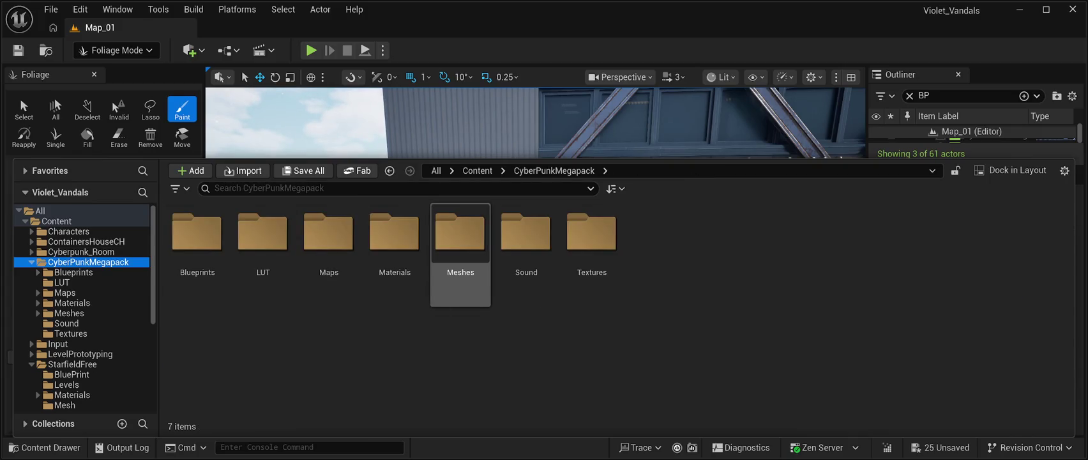
double_click(460, 236)
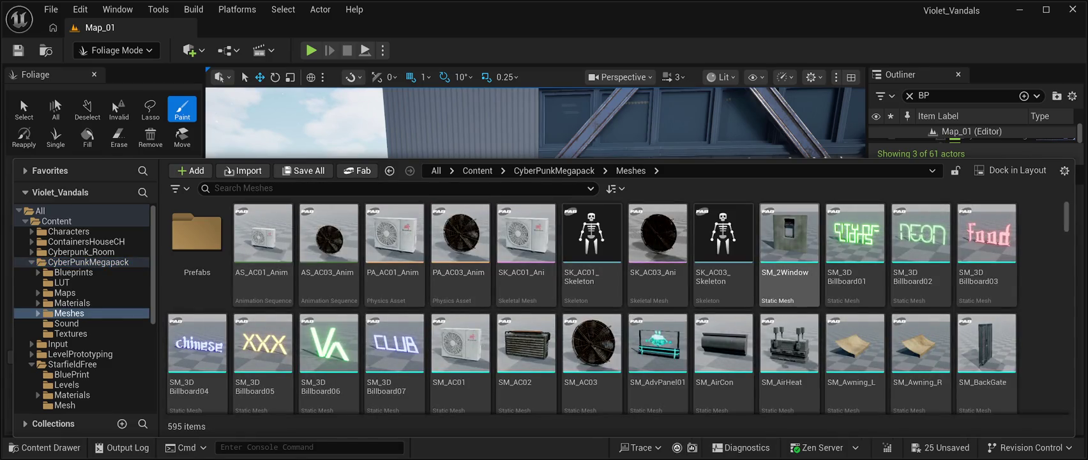
scroll(789, 255, down, 2)
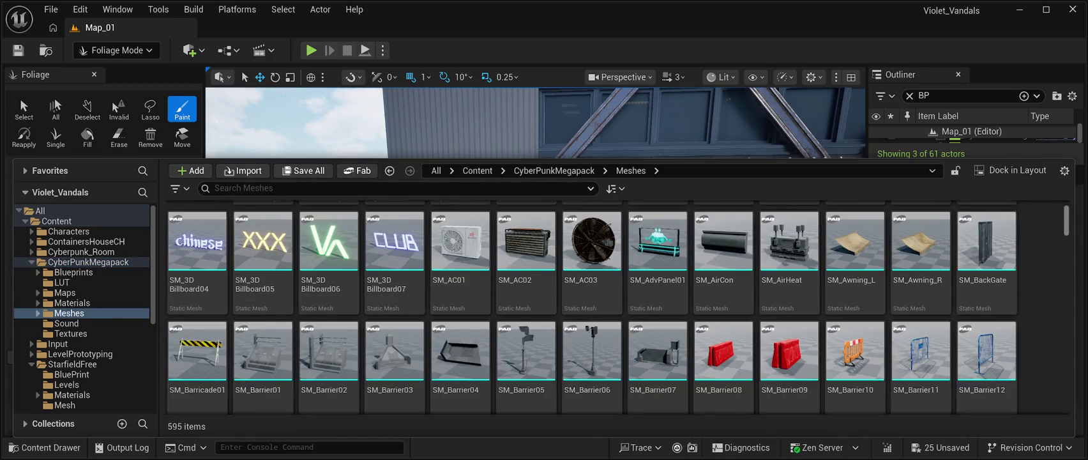
key(End)
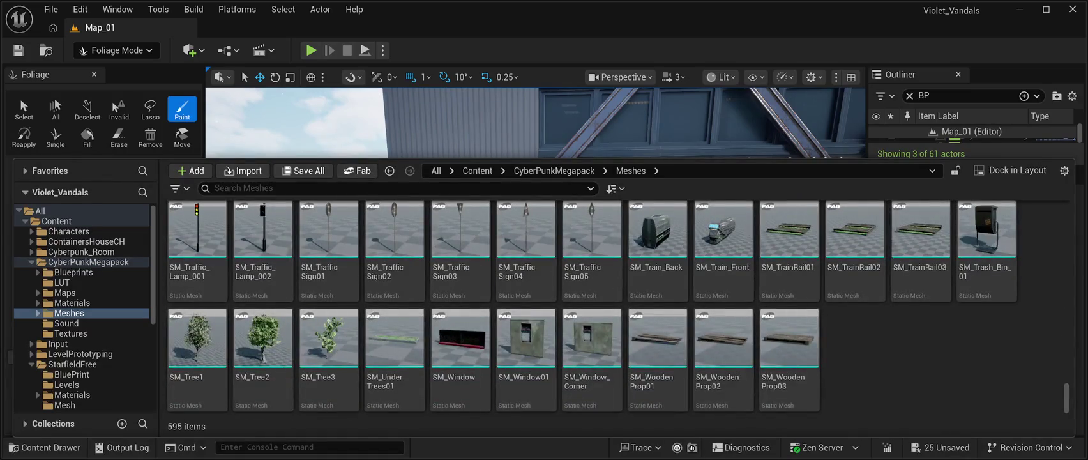
Scroll back up through the meshes and select SM_RoadModuleVP01.
scroll(328, 358, up, 1)
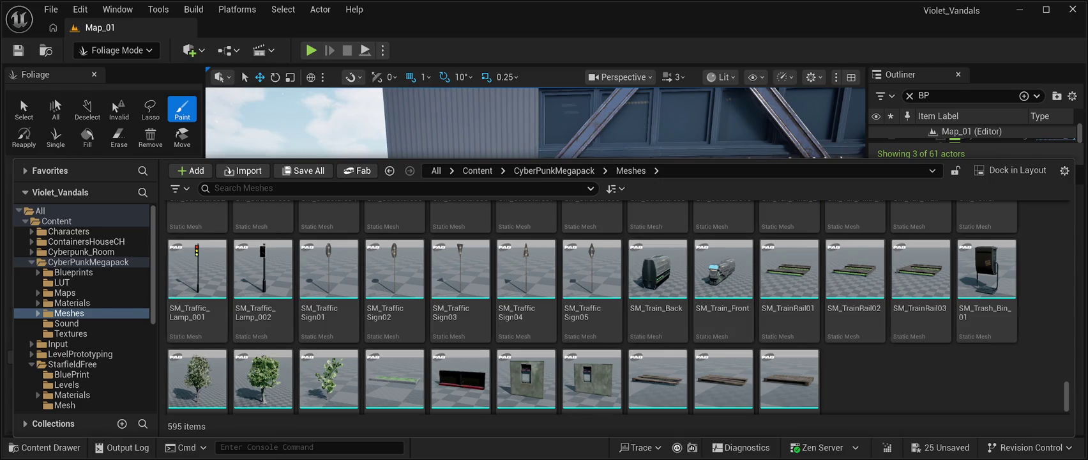
scroll(789, 358, up, 4)
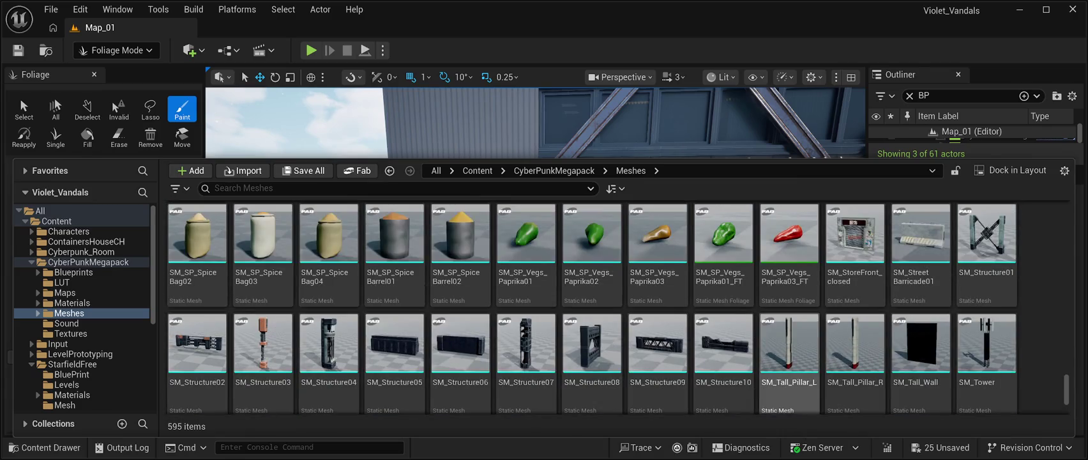
scroll(790, 358, up, 4)
scroll(789, 357, up, 3)
scroll(790, 353, up, 1)
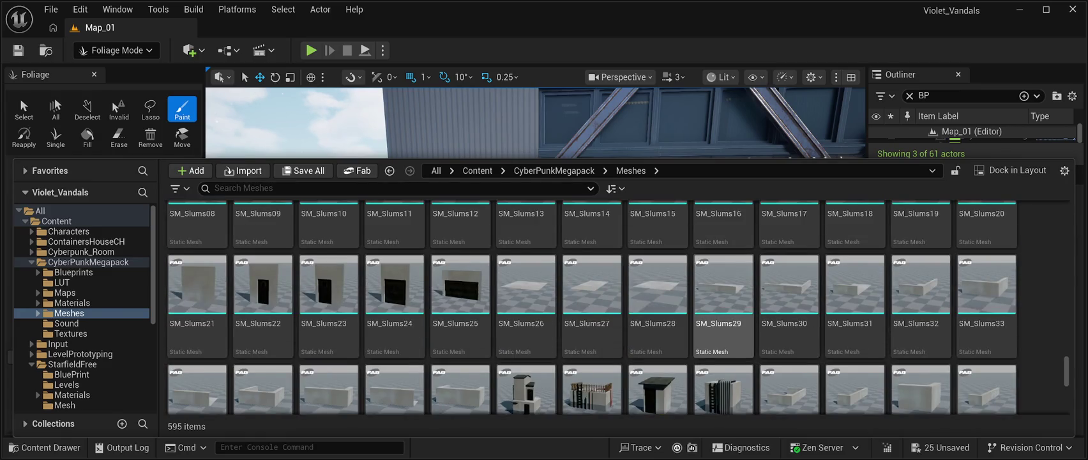
scroll(724, 319, up, 10)
scroll(724, 320, up, 10)
scroll(856, 306, up, 3)
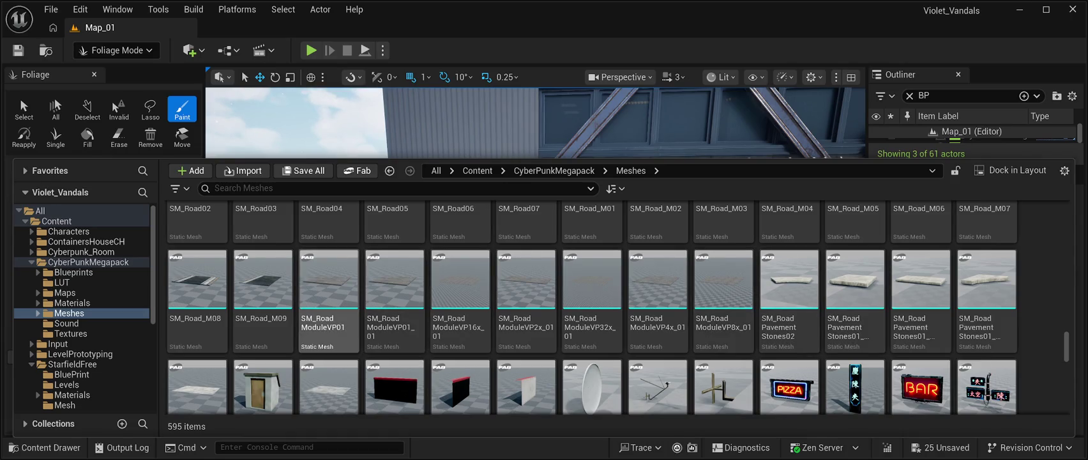
click(329, 281)
Drop the SM_RoadModuleVP01 slab on the rooftop and slide it to Y 1945 against the railing base.
mouse_move(328, 281)
mouse_down()
mouse_move(320, 192)
mouse_move(268, 357)
mouse_move(236, 367)
mouse_up()
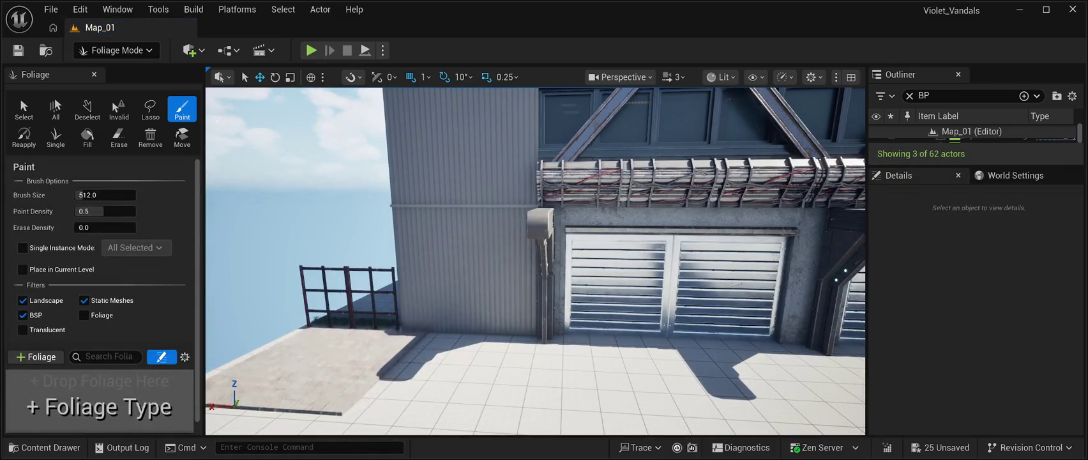
mouse_move(535, 261)
mouse_down()
mouse_move(511, 243)
mouse_move(485, 268)
mouse_move(524, 256)
mouse_move(416, 262)
mouse_move(428, 236)
mouse_move(492, 227)
mouse_move(463, 222)
mouse_up()
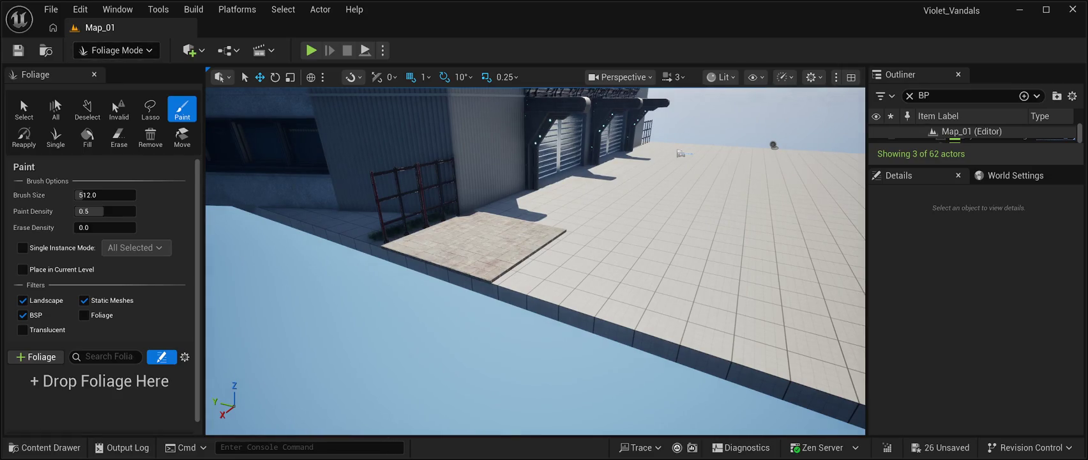
key(shift+1)
click(355, 243)
drag(354, 243, 367, 239)
drag(407, 284, 396, 284)
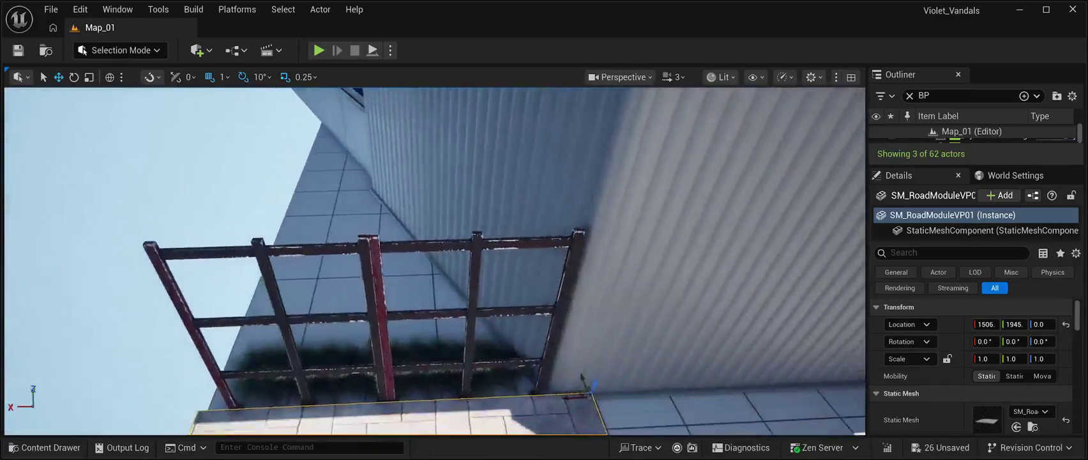
Raise both SM_Grid_2m railing sections, and nudge the SM_RoadModuleVP01 paving toward the wall.
click(461, 300)
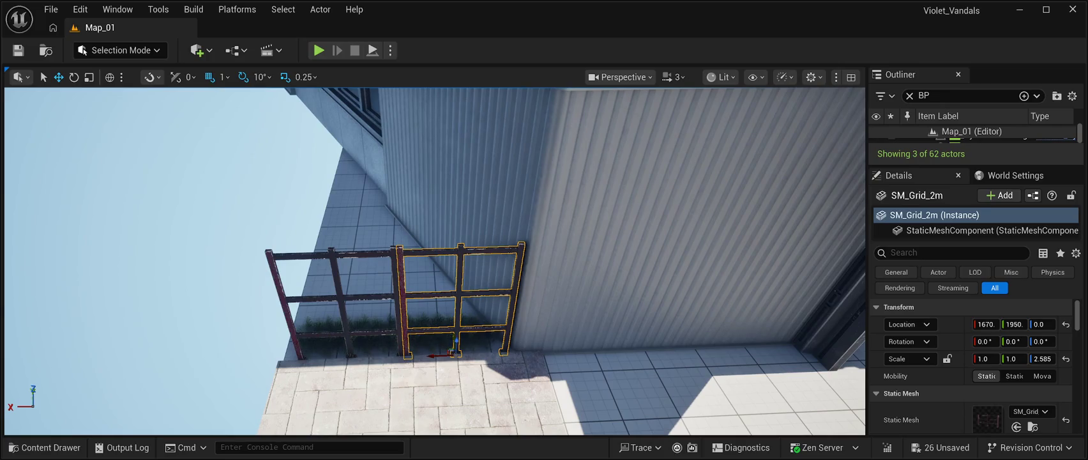
ctrl+click(345, 297)
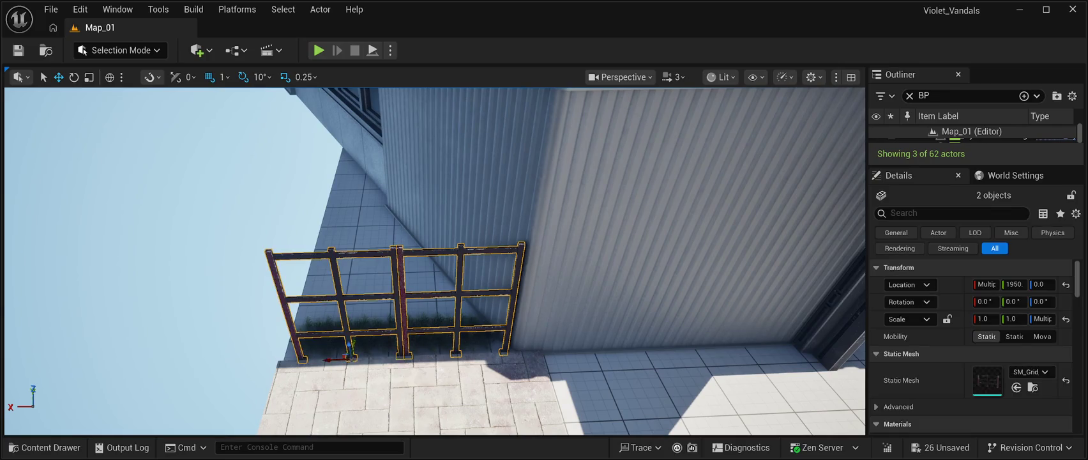
drag(350, 347, 350, 334)
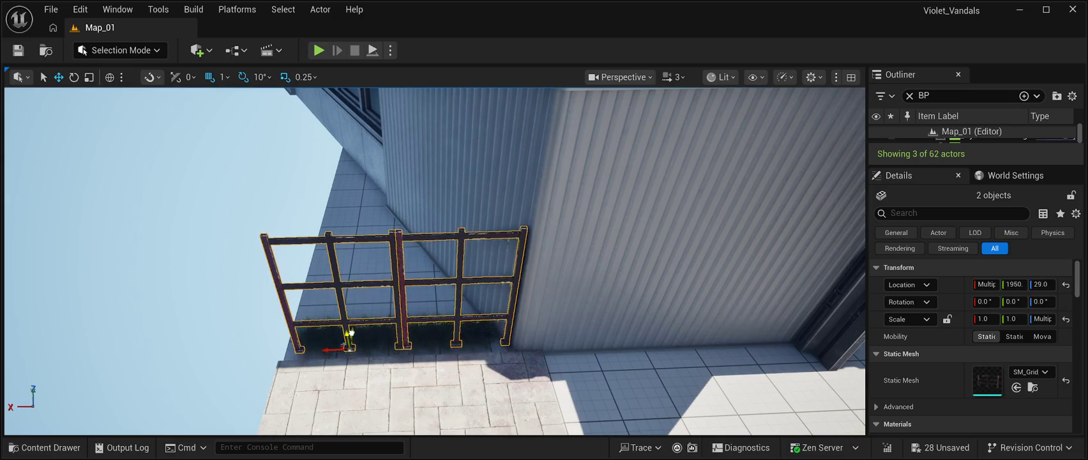
click(383, 383)
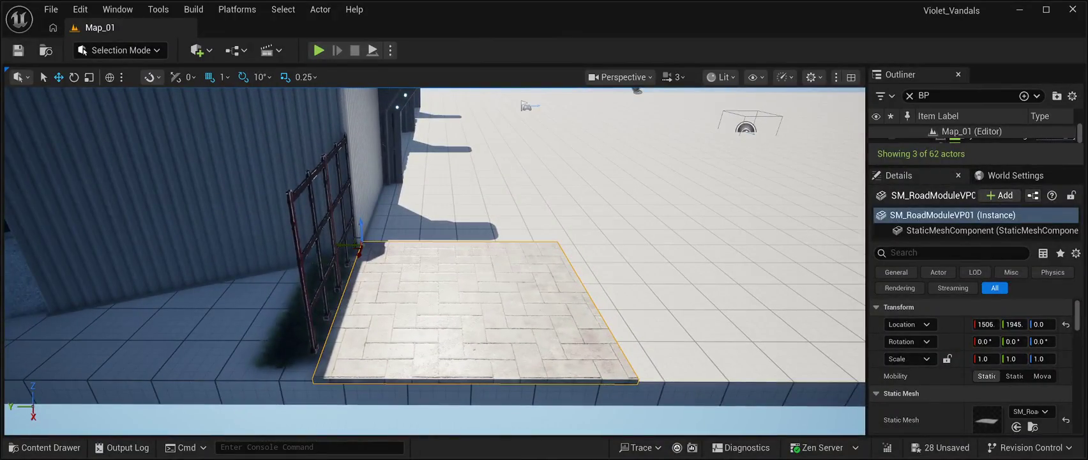
drag(356, 249, 351, 250)
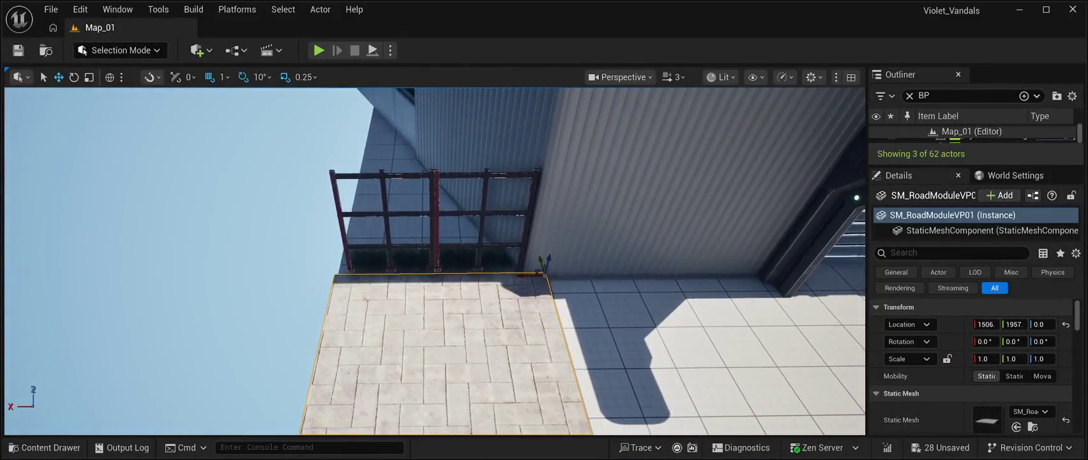
Settle both railing sections at Z 8.0 so they rest on the paving.
click(486, 212)
ctrl+click(383, 217)
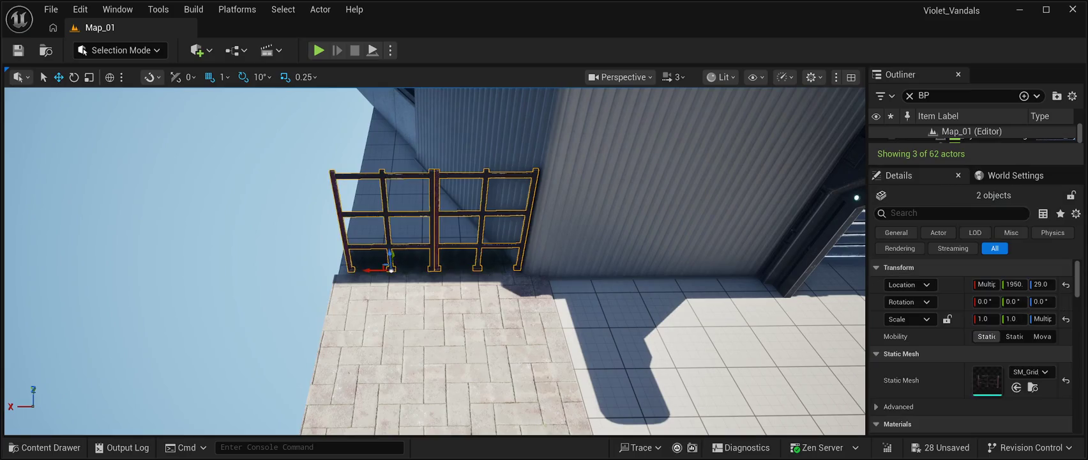
key(f)
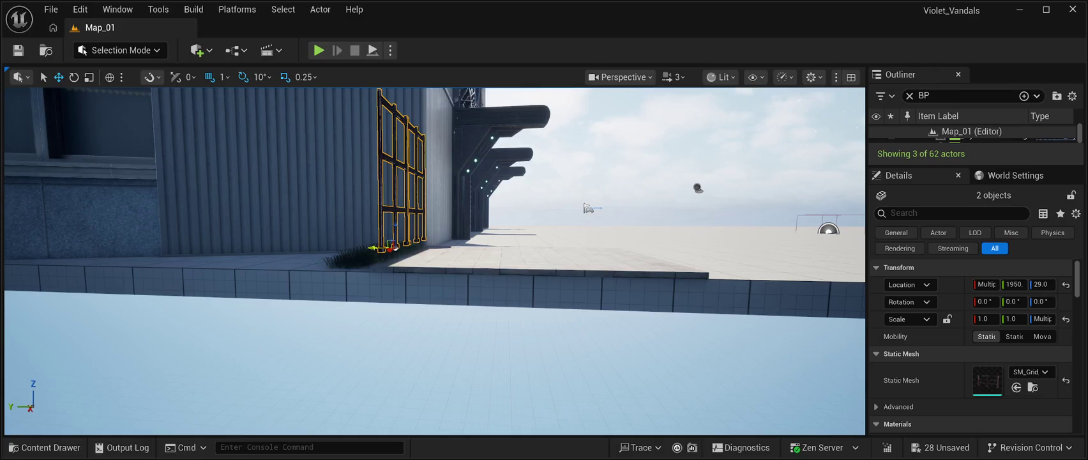
drag(394, 226, 394, 240)
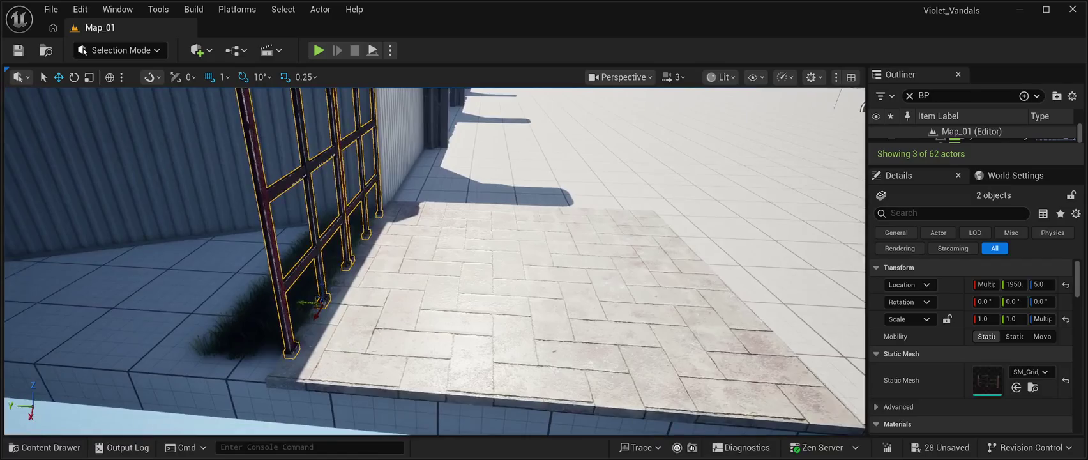
drag(321, 285, 325, 277)
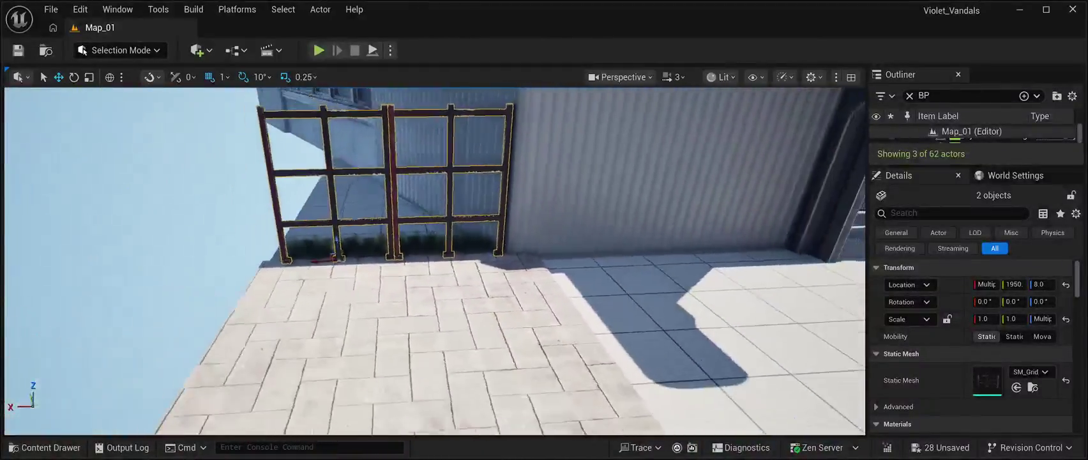
click(421, 338)
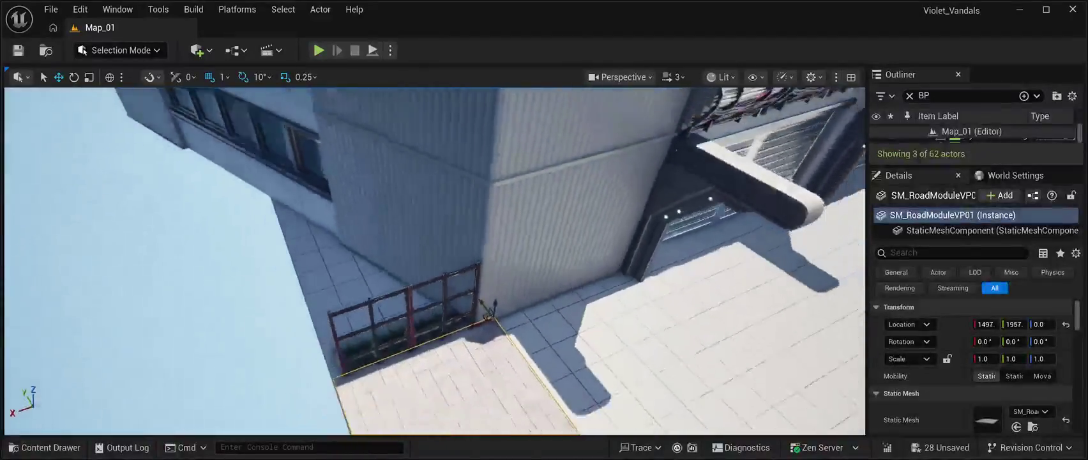
Duplicate the SM_RoadModuleVP01 paving tile to widen the paved patch.
key(ctrl+d)
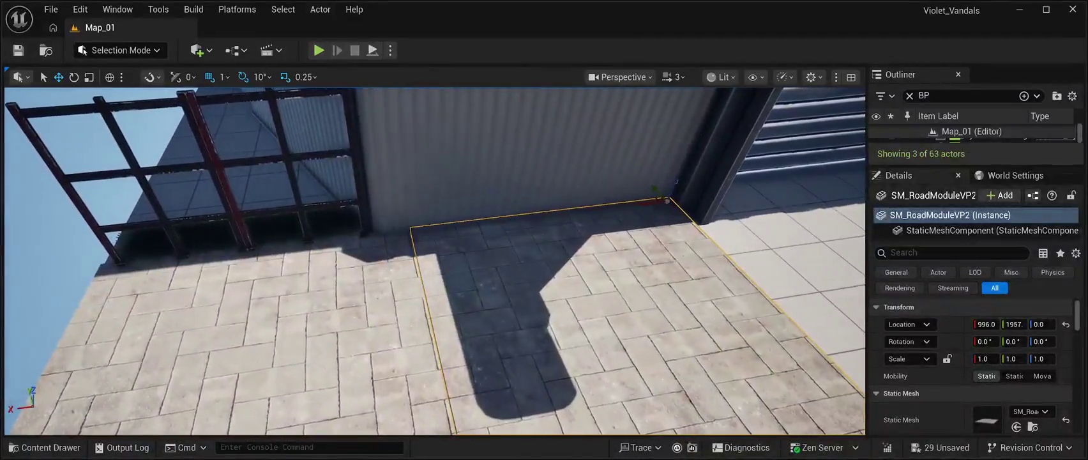
click(383, 332)
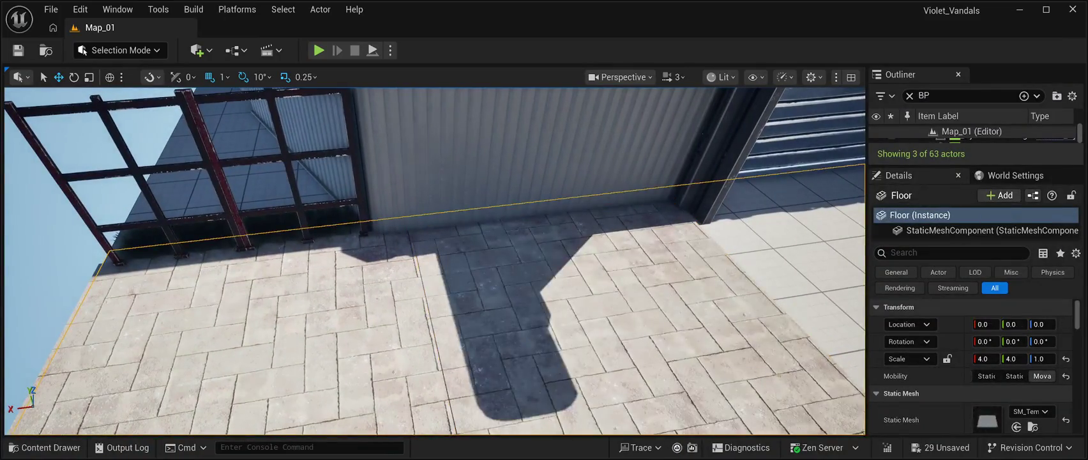
click(38, 192)
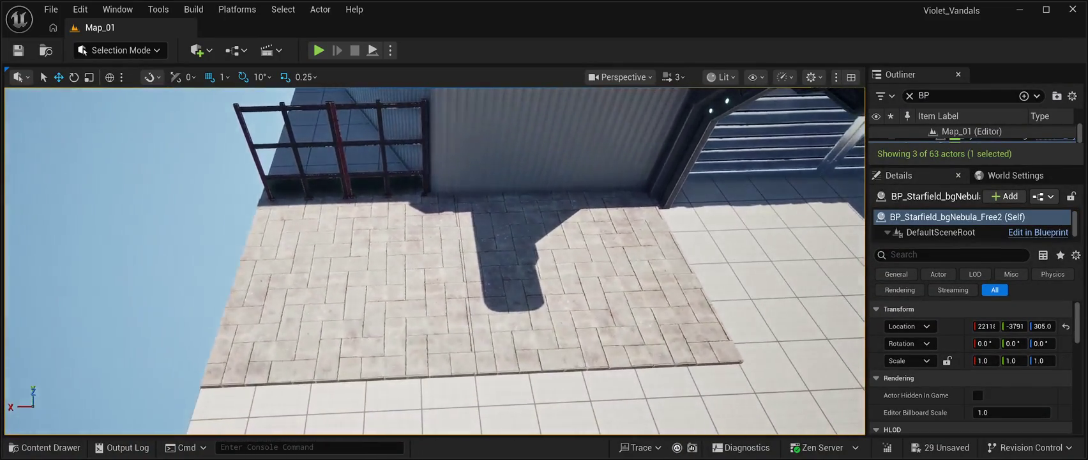
click(594, 281)
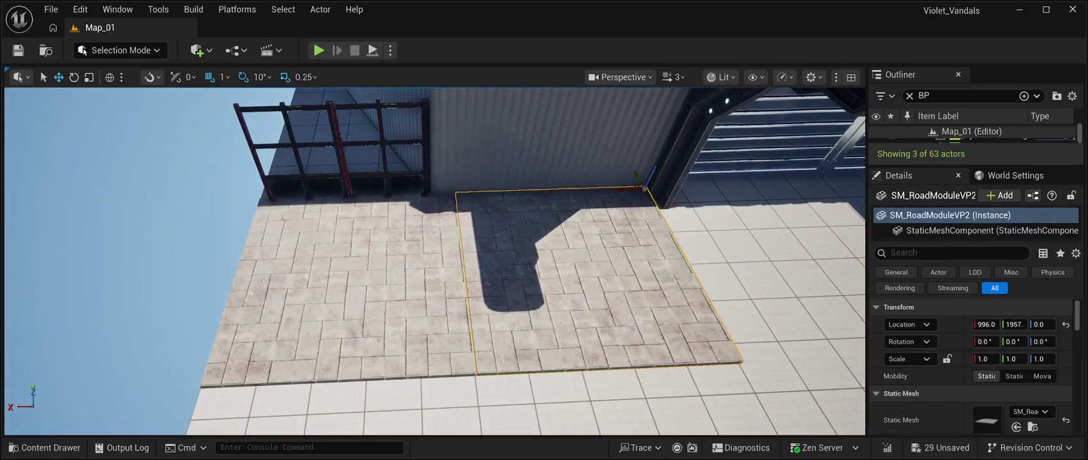
drag(629, 190, 630, 190)
key(ctrl+z)
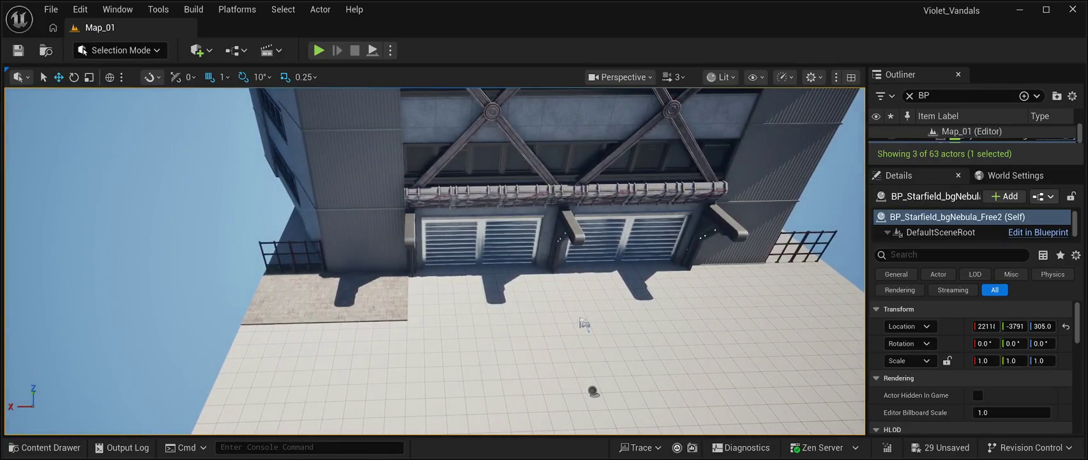
Copy both paving tiles to the building's right corner beneath the right railing.
click(584, 322)
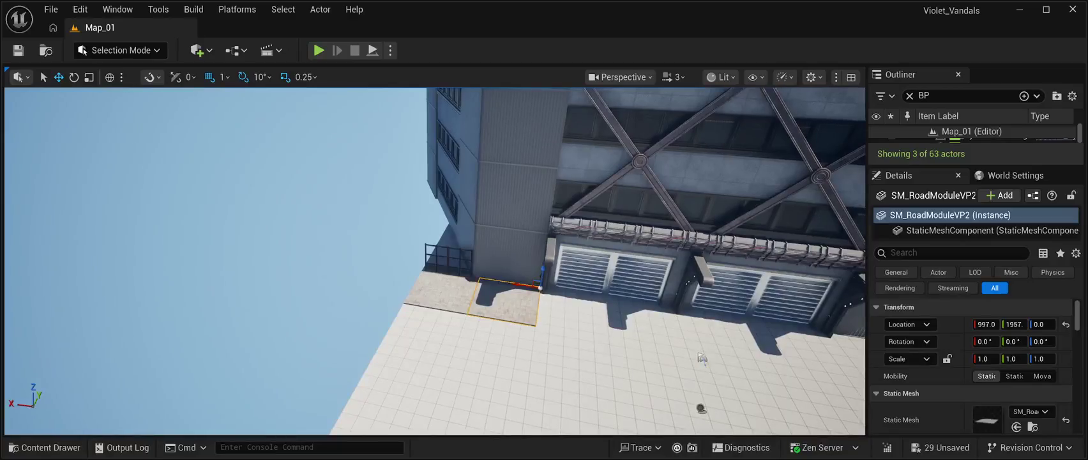
ctrl+click(439, 295)
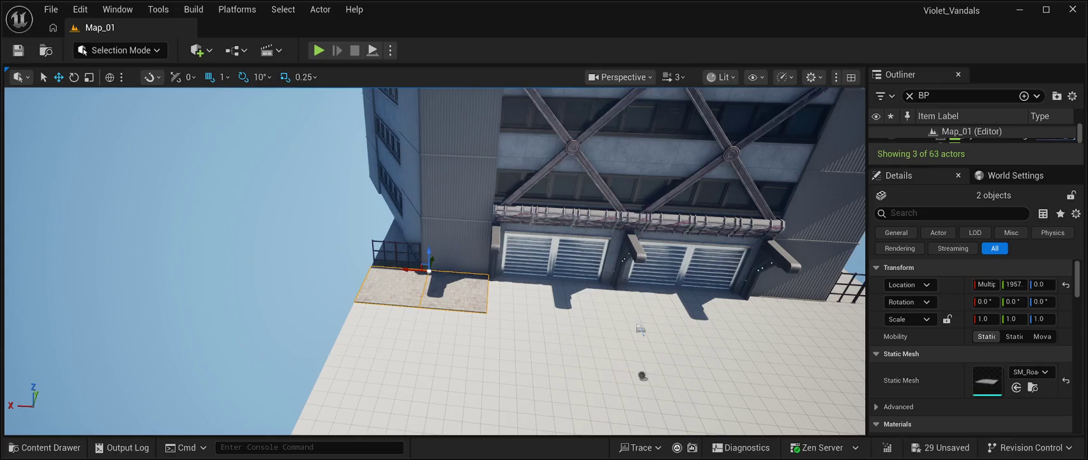
drag(412, 269, 802, 297)
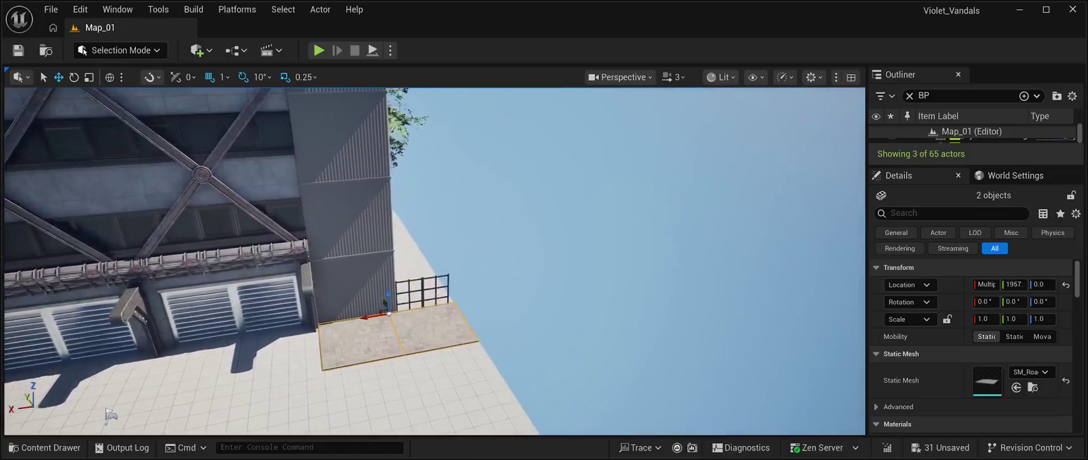
click(110, 415)
key(f)
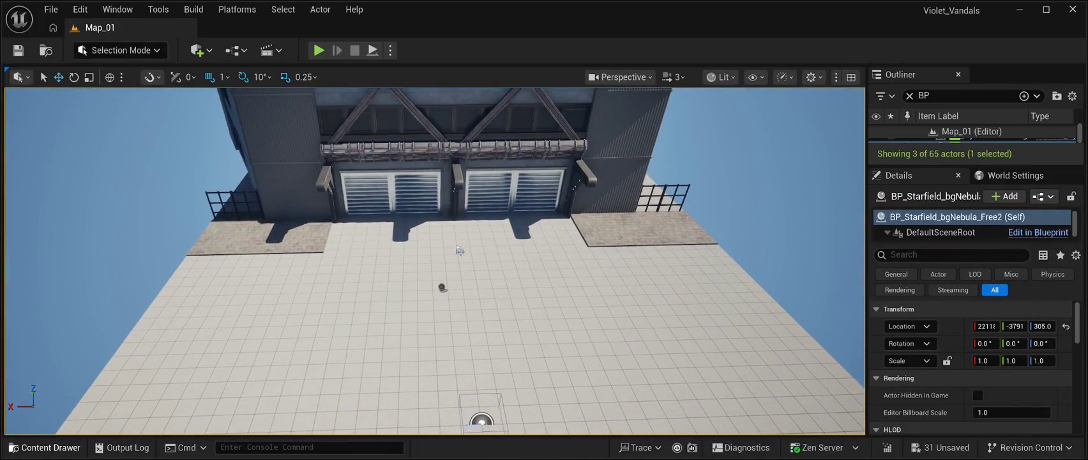
Drag SM_Road_M03 from CyberPunkMegapack Meshes into the level before the left garage door.
click(45, 447)
scroll(591, 307, down, 10)
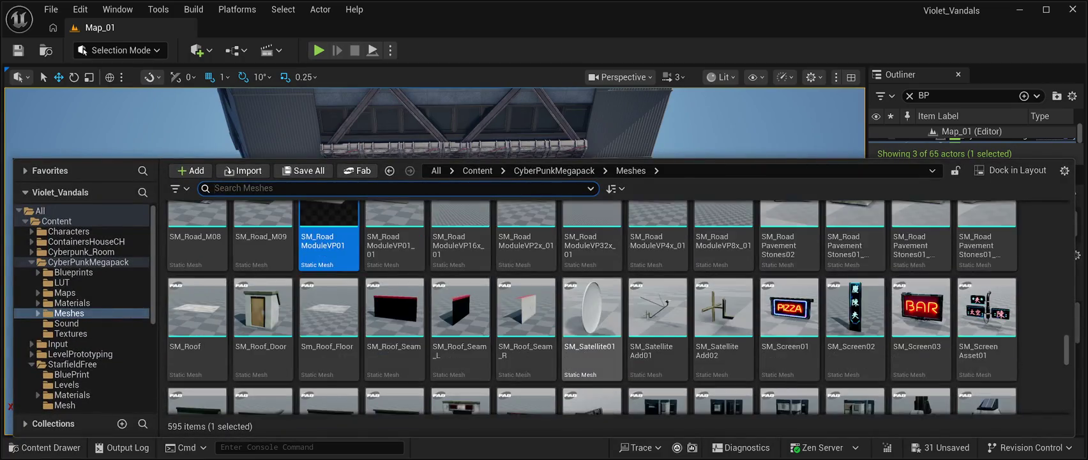
scroll(724, 358, down, 5)
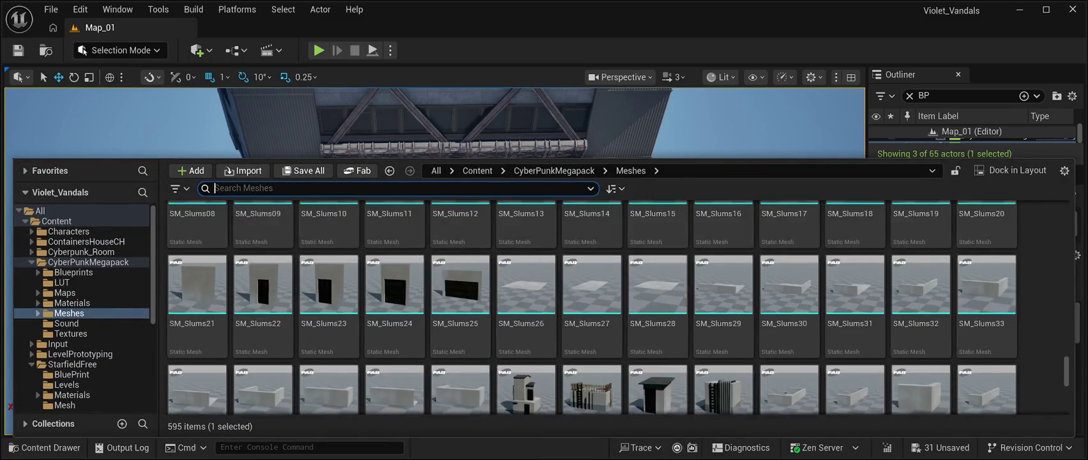
scroll(723, 358, up, 5)
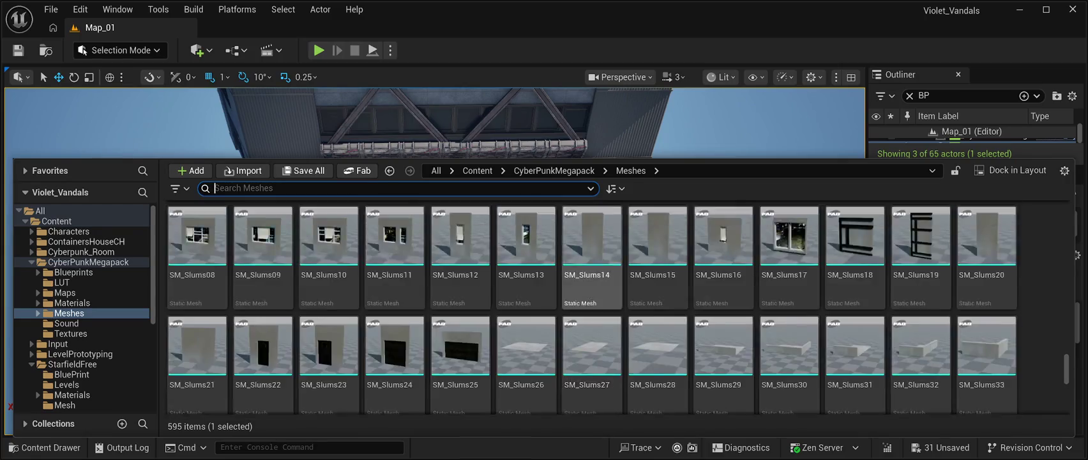
scroll(658, 358, up, 8)
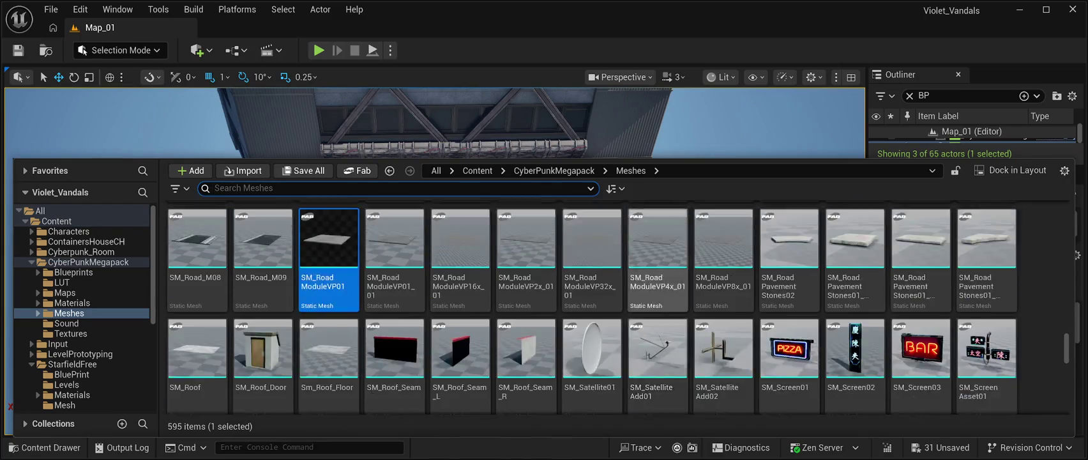
scroll(723, 357, up, 1)
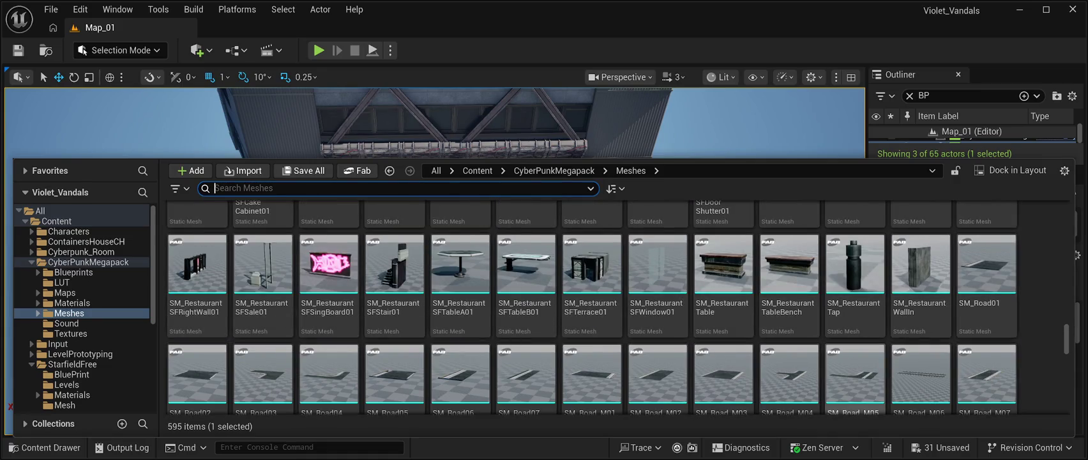
mouse_move(723, 377)
mouse_down()
mouse_move(716, 358)
mouse_move(485, 211)
mouse_move(459, 250)
mouse_up()
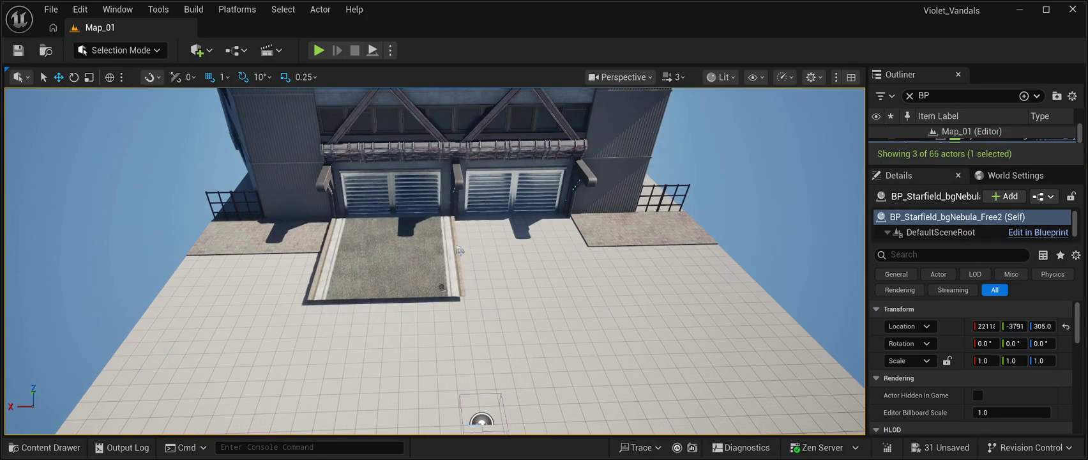
Lower the SM_Road_M03 dirt slab so it sits flush with the floor.
scroll(458, 250, down, 10)
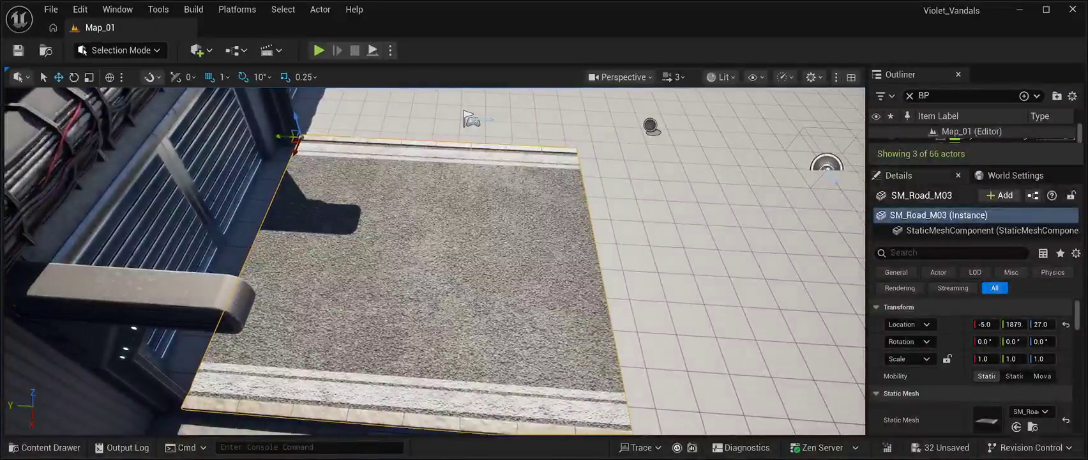
mouse_move(296, 118)
mouse_down()
mouse_move(297, 150)
mouse_move(300, 124)
mouse_move(247, 138)
mouse_move(255, 94)
mouse_move(267, 99)
mouse_move(256, 121)
mouse_up()
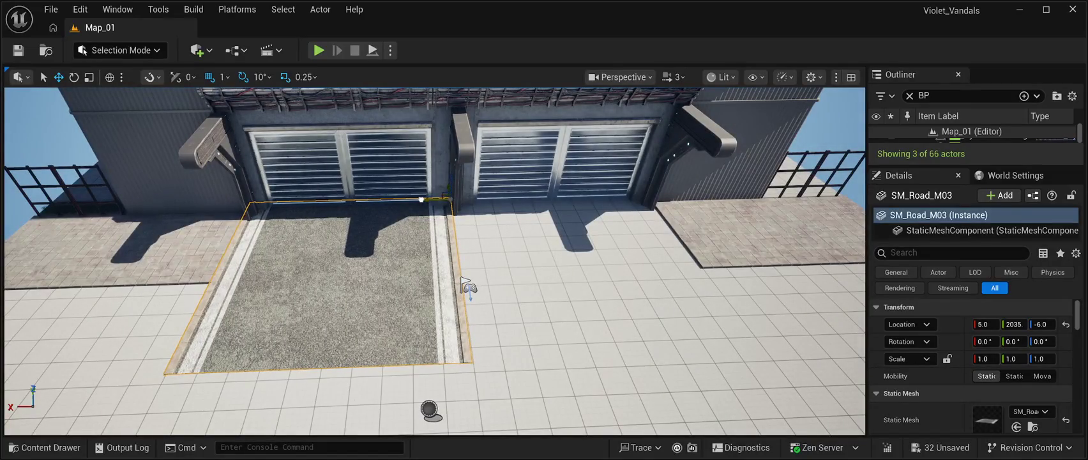
drag(463, 281, 525, 273)
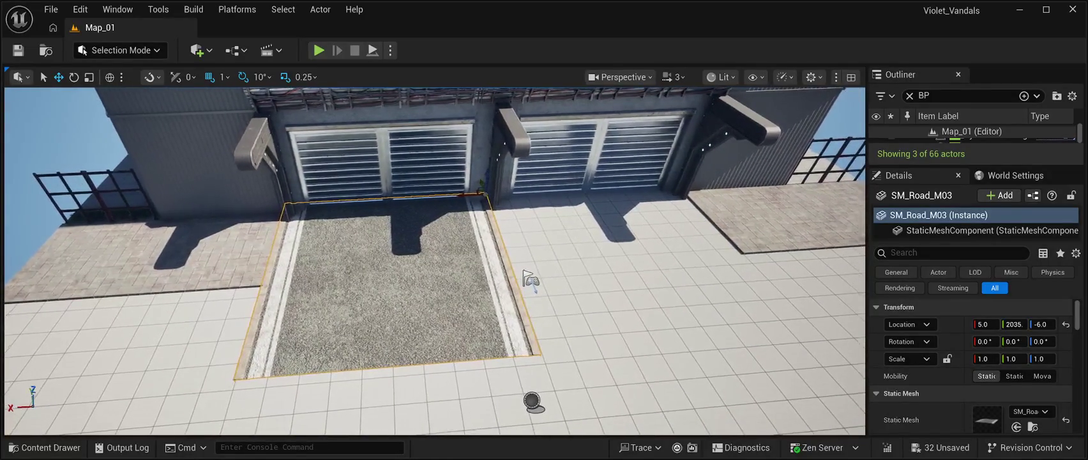
Duplicate the slab, place the copy before the right garage door, and save.
key(ctrl+d)
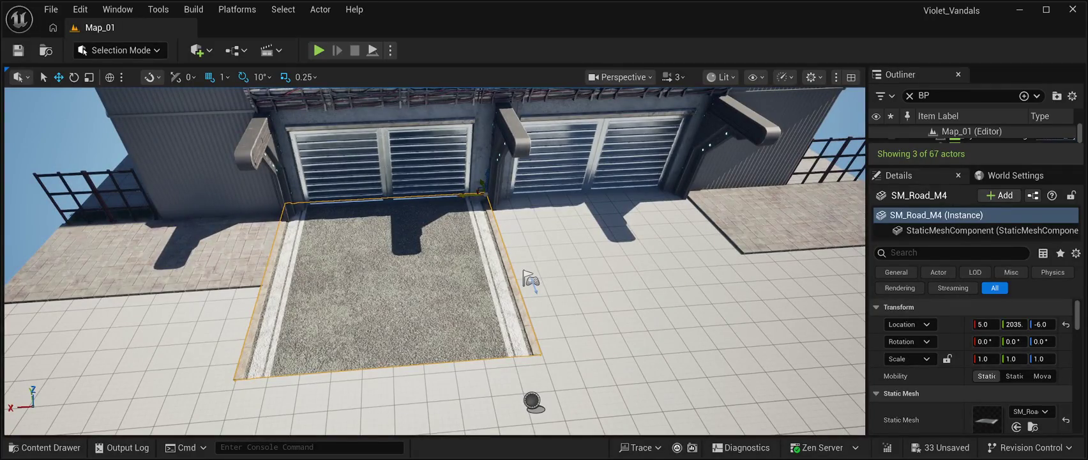
drag(484, 195, 621, 195)
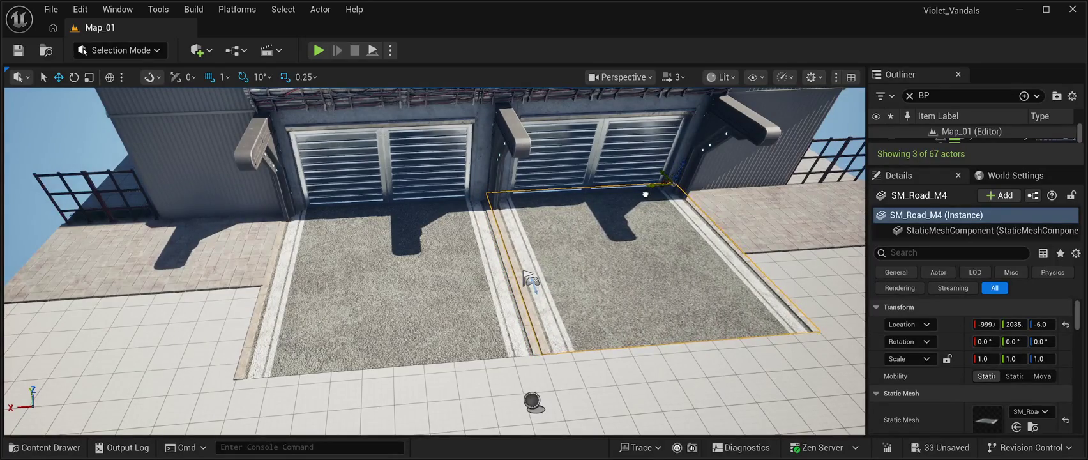
drag(529, 279, 489, 273)
scroll(485, 272, up, 10)
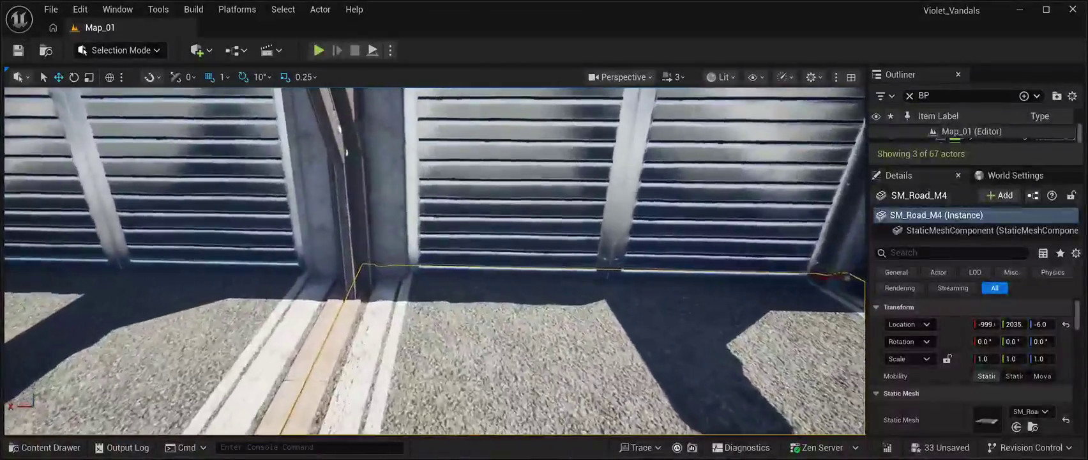
scroll(485, 272, up, 2)
scroll(434, 262, down, 10)
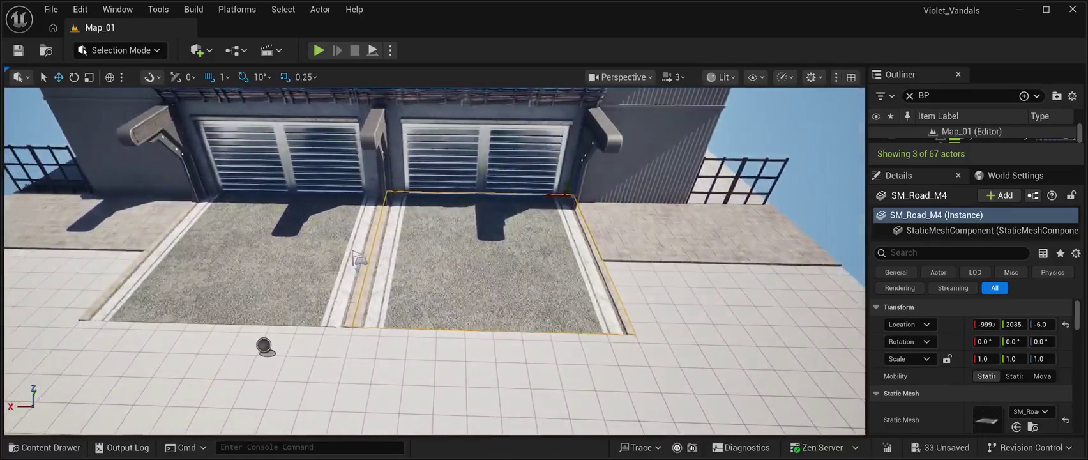
drag(435, 262, 460, 256)
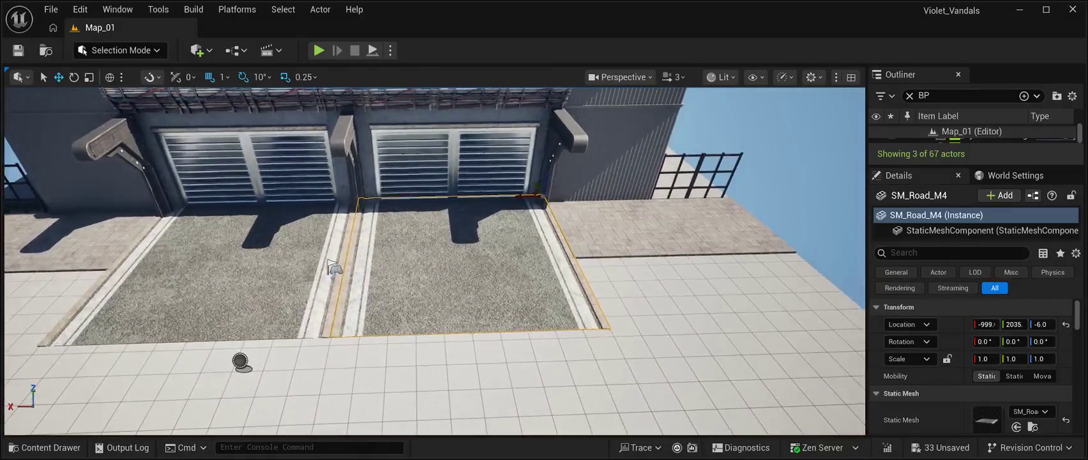
click(331, 268)
mouse_move(332, 268)
mouse_down()
mouse_move(270, 233)
mouse_move(536, 267)
mouse_up()
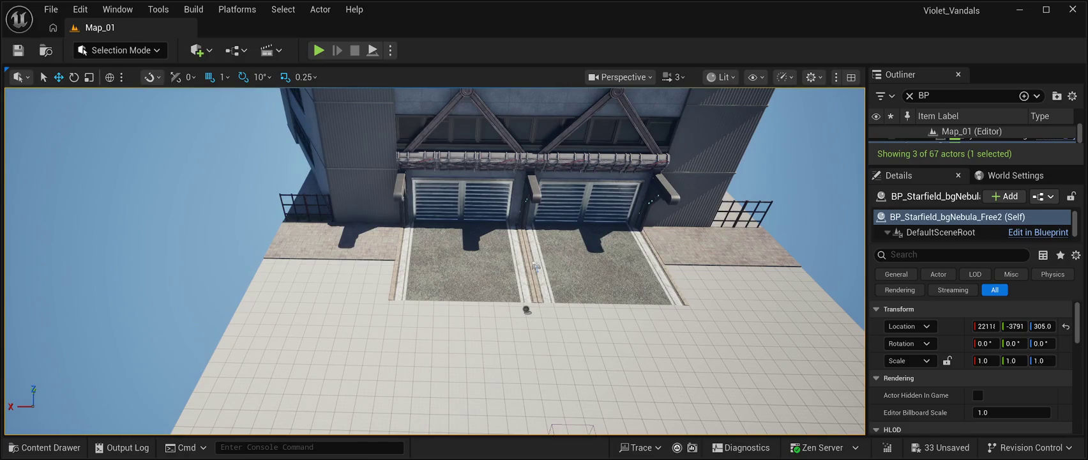
key(ctrl+s)
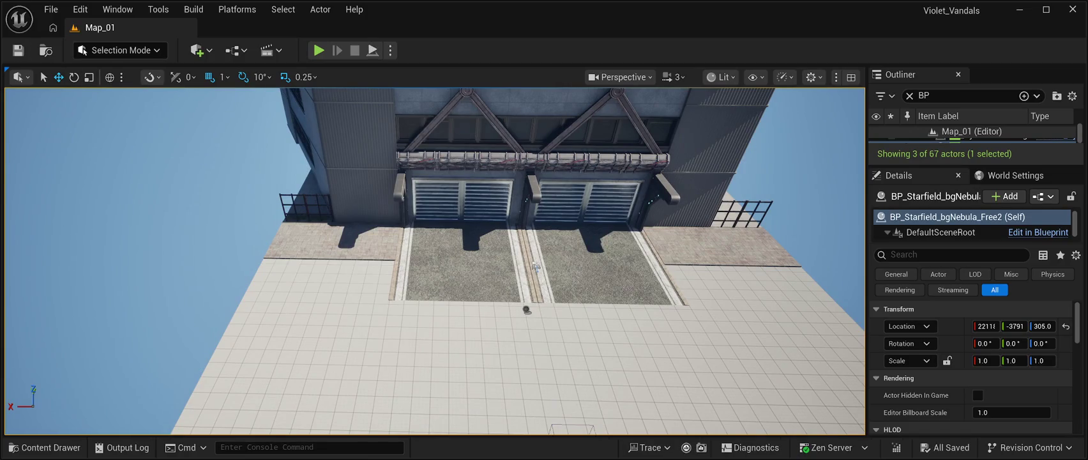
Play-test Map_01 by running around the rooftop past the new slabs, then stop.
key(alt+p)
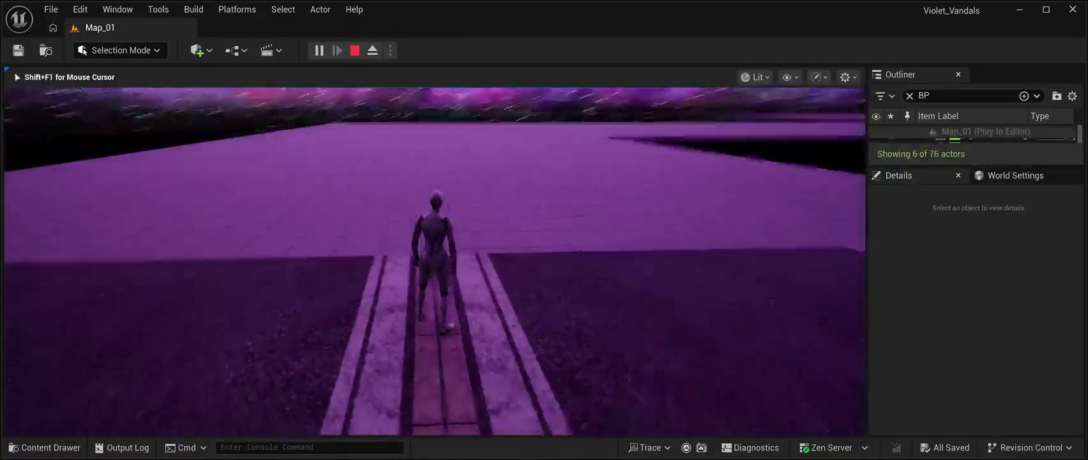
key(w)
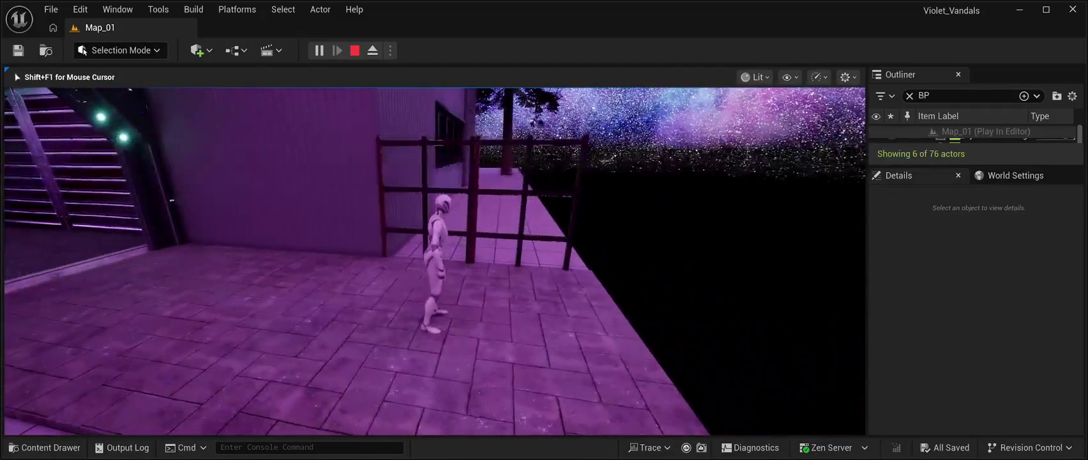
key(Escape)
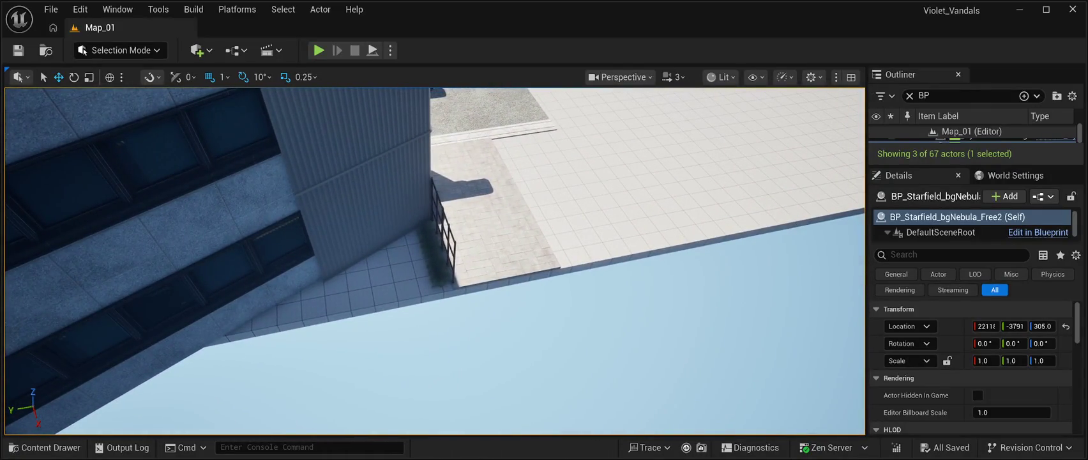
Select the three SM_Grass_Set clumps next to the railing.
click(639, 191)
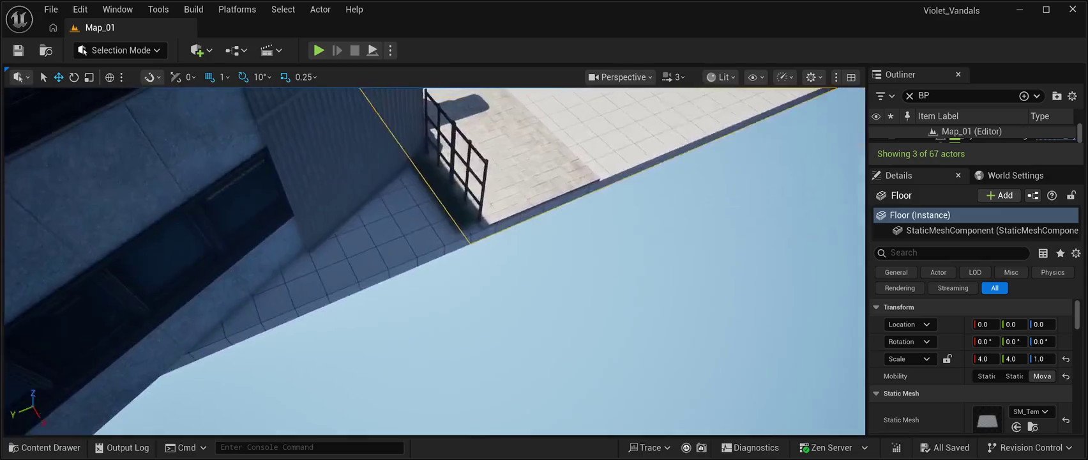
click(639, 255)
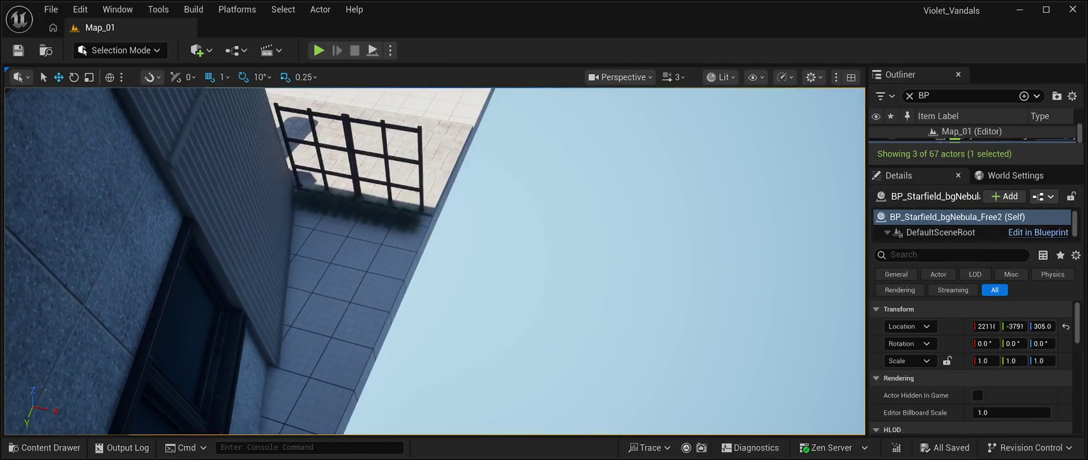
click(393, 216)
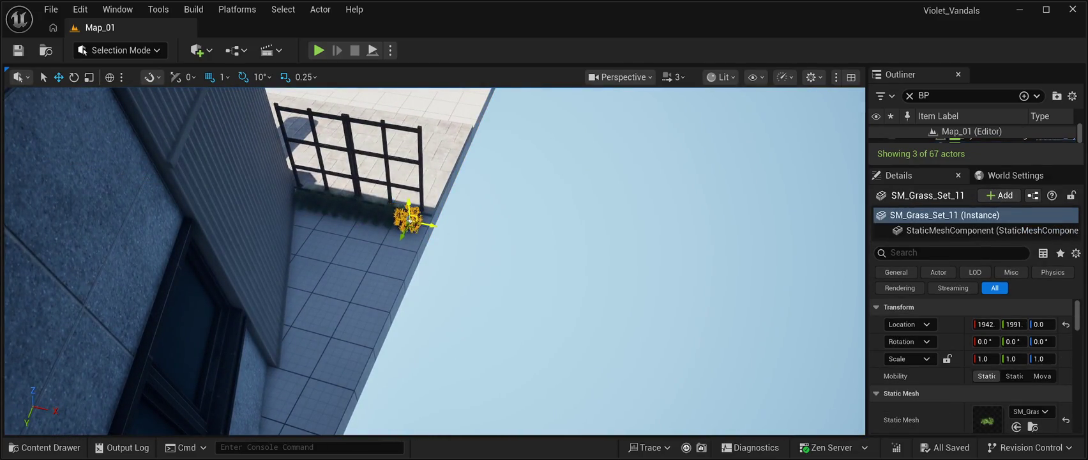
ctrl+click(389, 216)
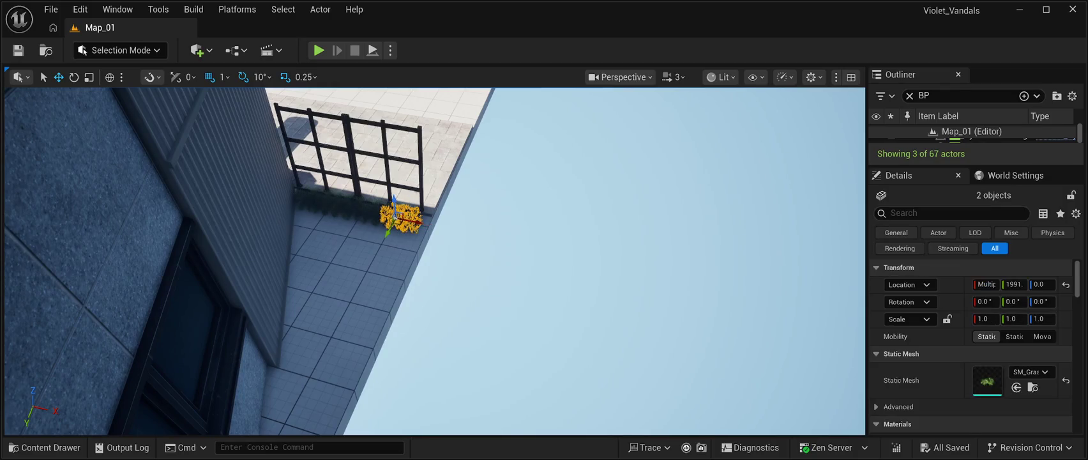
ctrl+click(369, 213)
ctrl+click(384, 230)
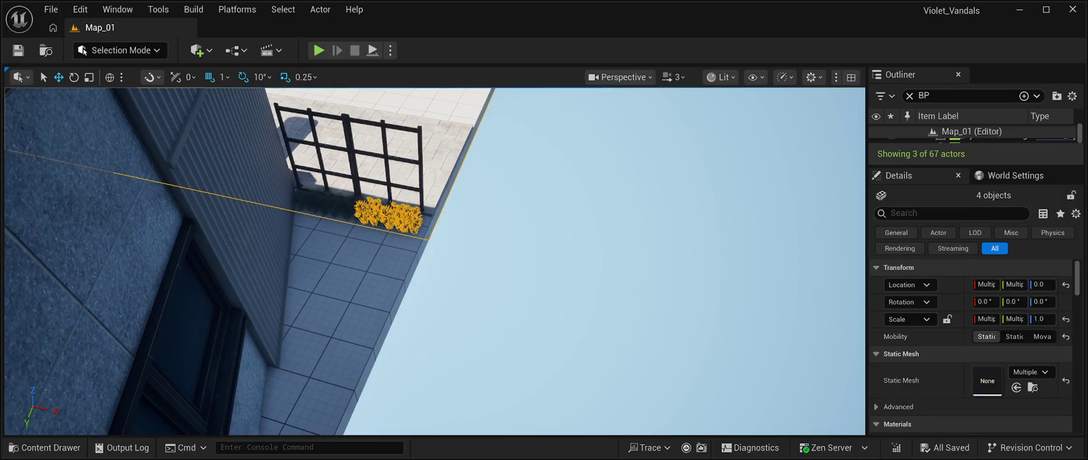
click(485, 211)
click(409, 219)
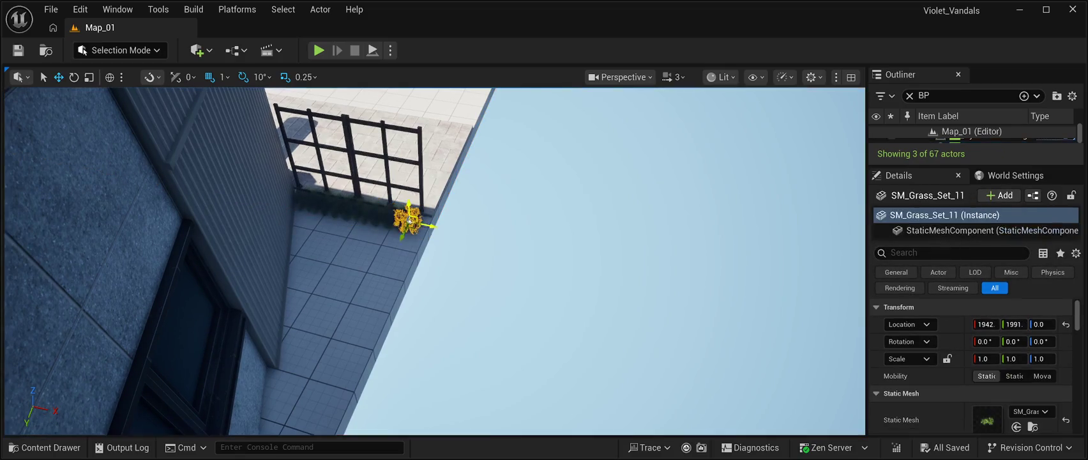
click(394, 218)
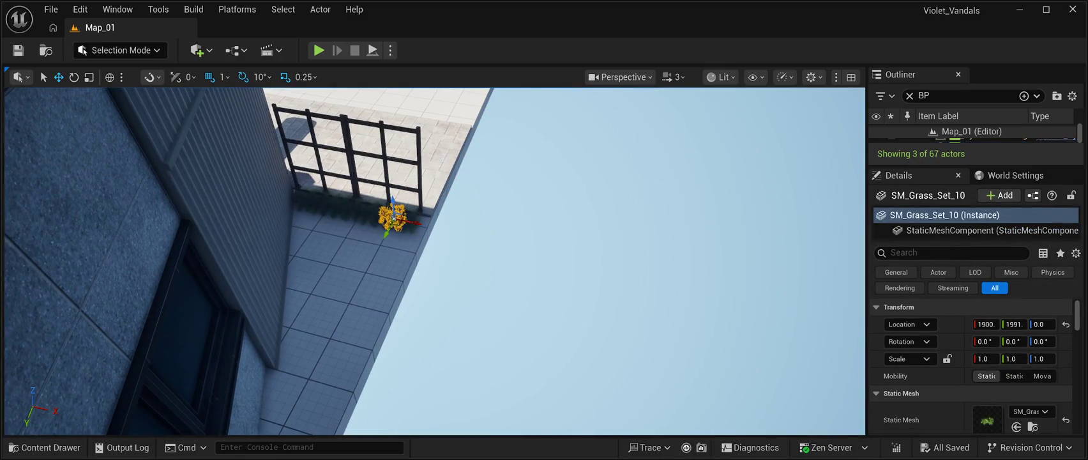
click(368, 214)
ctrl+click(393, 216)
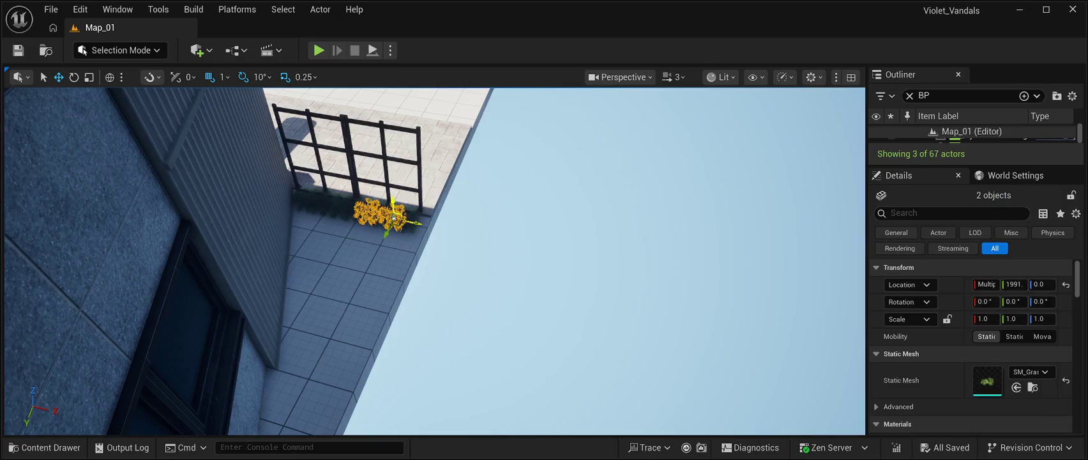
Duplicate the three grass clumps and slide the copies along the base to Y 2063.
drag(407, 220, 504, 204)
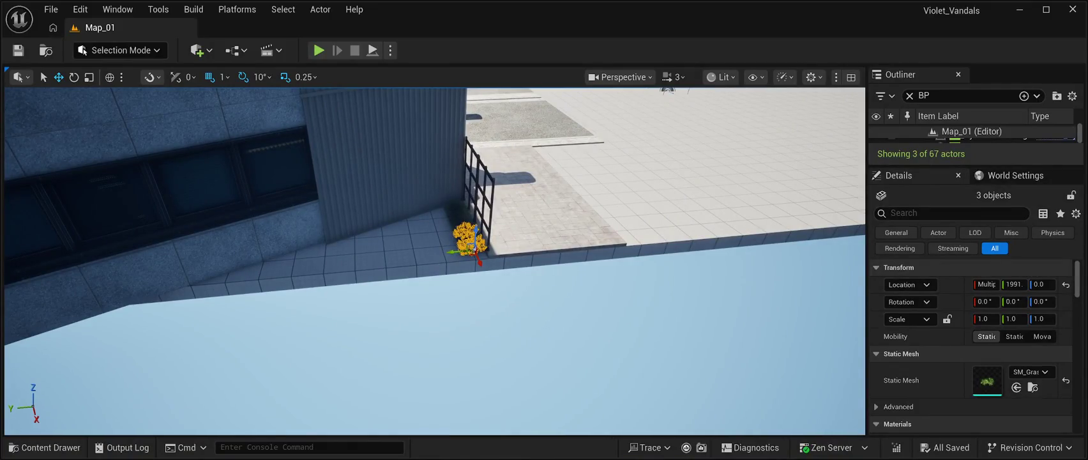
key(ctrl+d)
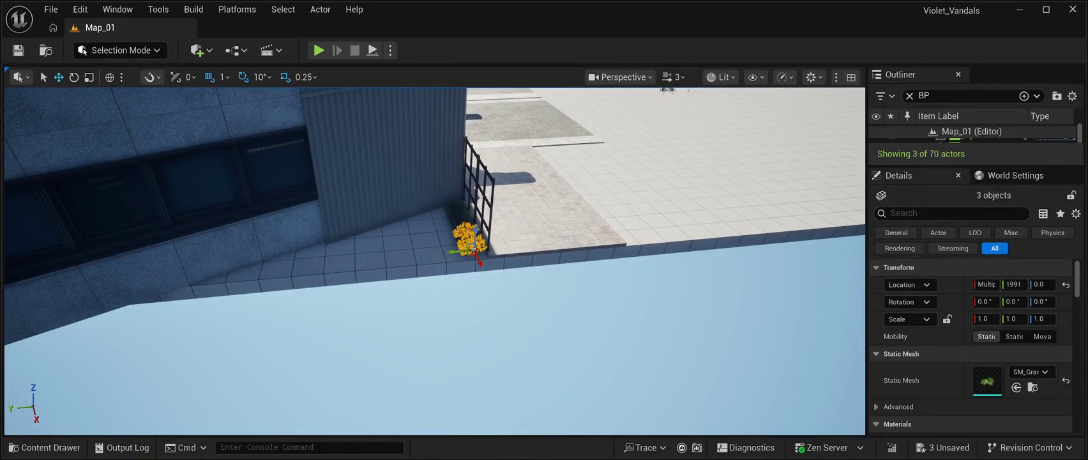
drag(449, 252, 378, 247)
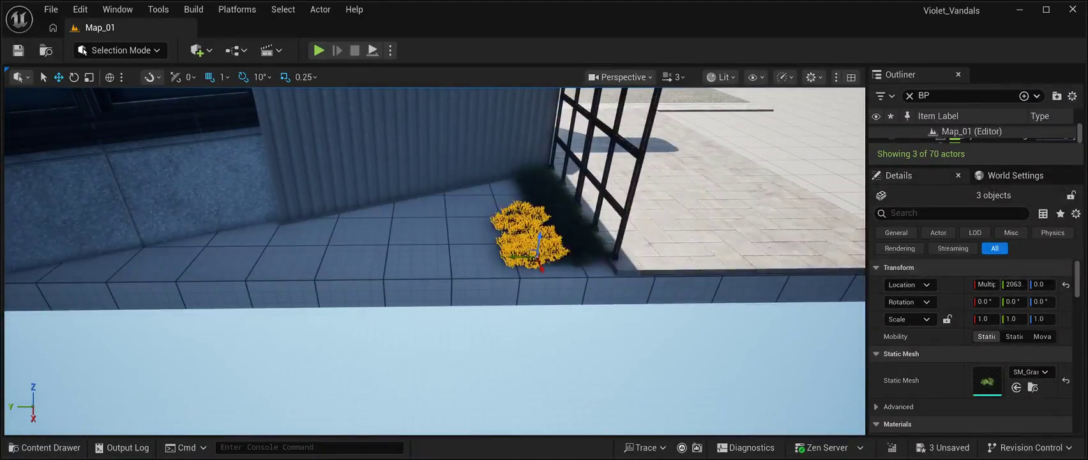
Duplicate the grass clumps repeatedly to extend the bed along the curb, and save.
key(ctrl+d)
drag(515, 256, 461, 256)
mouse_move(446, 256)
mouse_down()
mouse_move(483, 258)
mouse_move(290, 258)
mouse_up()
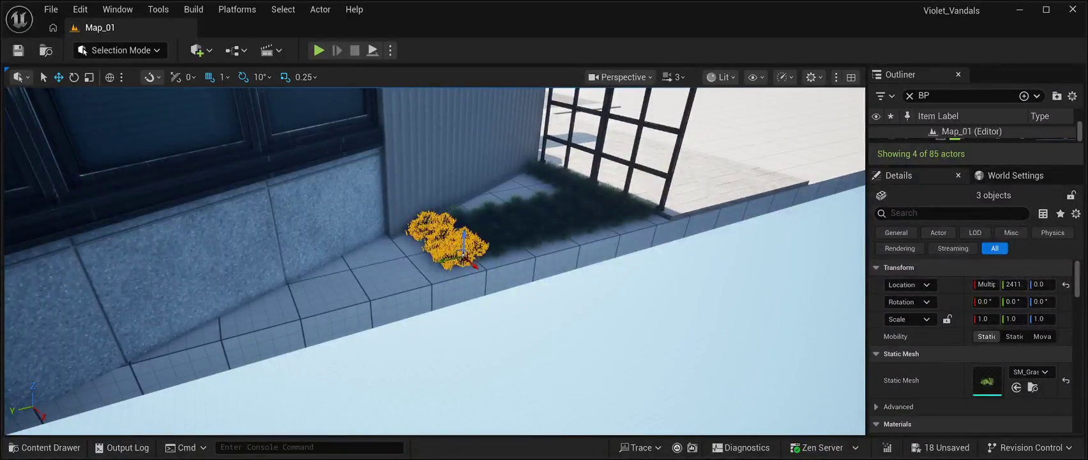
key(ctrl+d)
drag(431, 262, 401, 268)
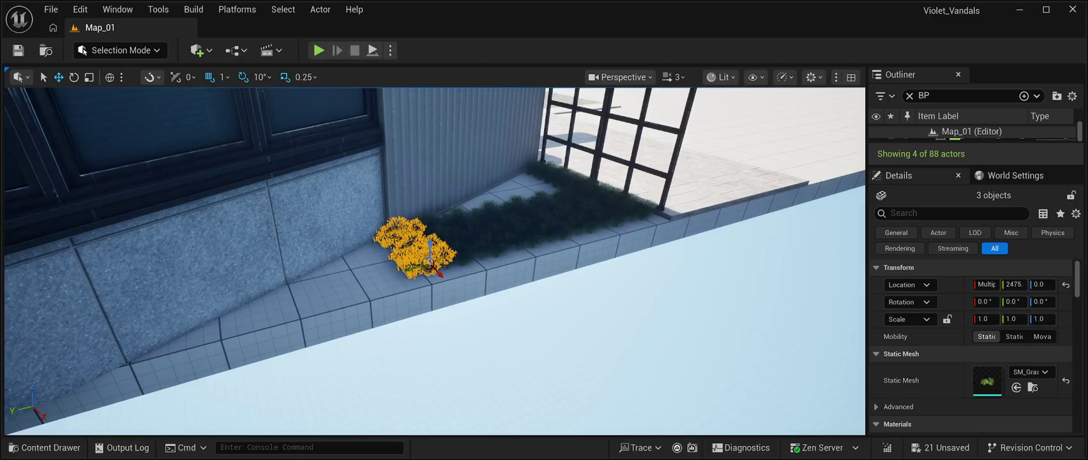
key(ctrl+d)
drag(409, 269, 384, 274)
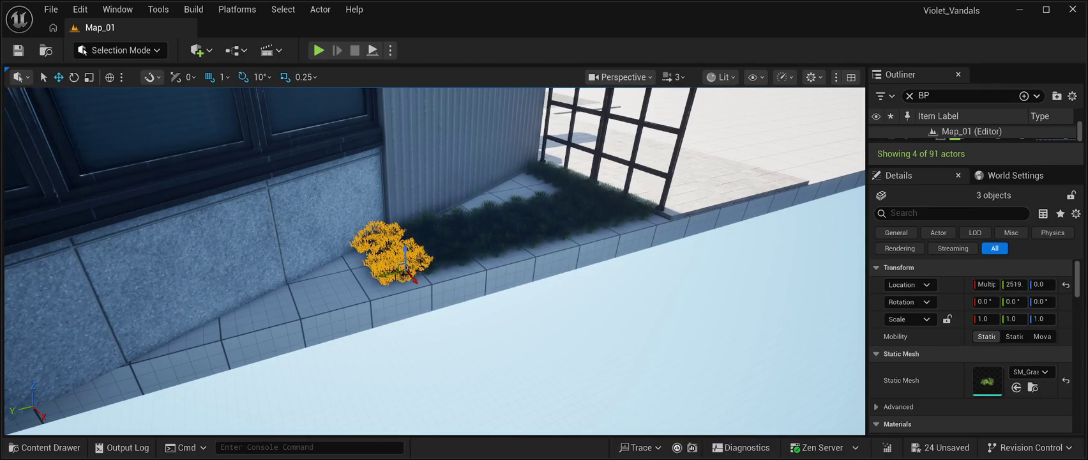
mouse_move(435, 262)
mouse_down()
mouse_move(409, 255)
mouse_move(384, 268)
mouse_move(421, 255)
mouse_move(447, 262)
mouse_move(415, 242)
mouse_move(396, 268)
mouse_move(421, 281)
mouse_move(447, 262)
mouse_move(409, 320)
mouse_move(396, 307)
mouse_up()
key(ctrl+s)
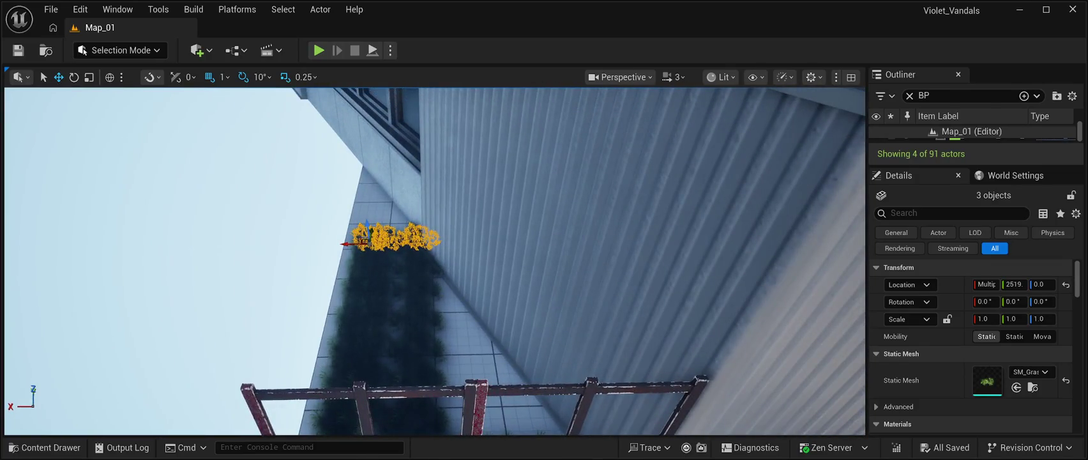
Add more grass copies along the railing and the building base.
key(ctrl+d)
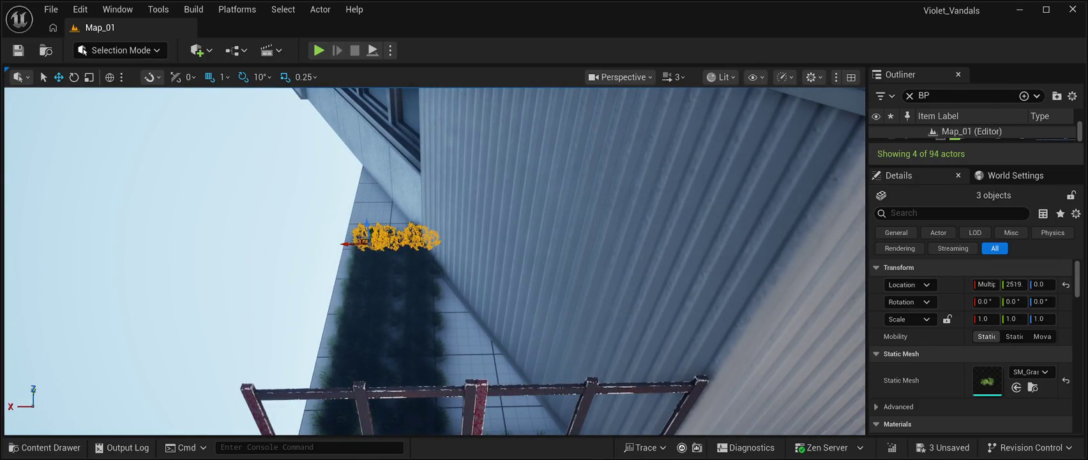
mouse_move(368, 227)
mouse_down()
mouse_move(375, 260)
mouse_move(324, 392)
mouse_move(382, 392)
mouse_up()
key(f)
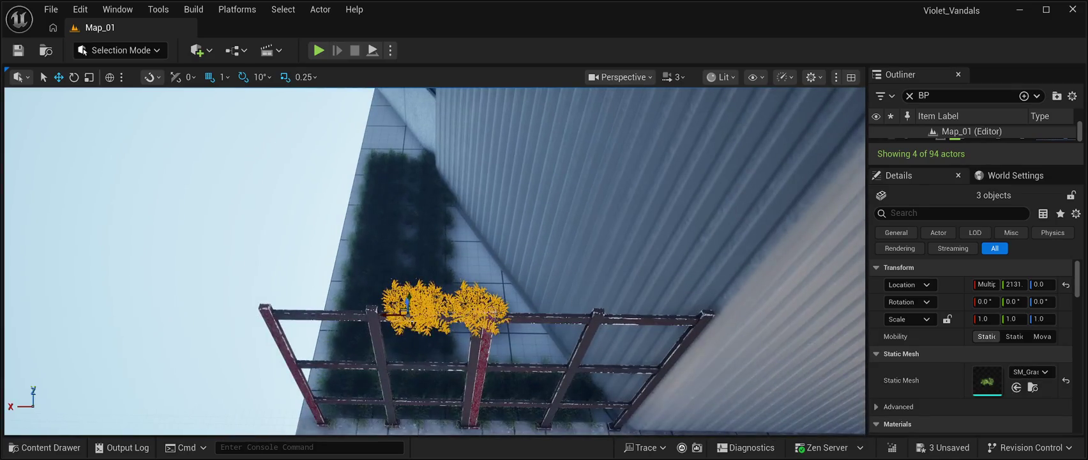
drag(414, 295, 417, 324)
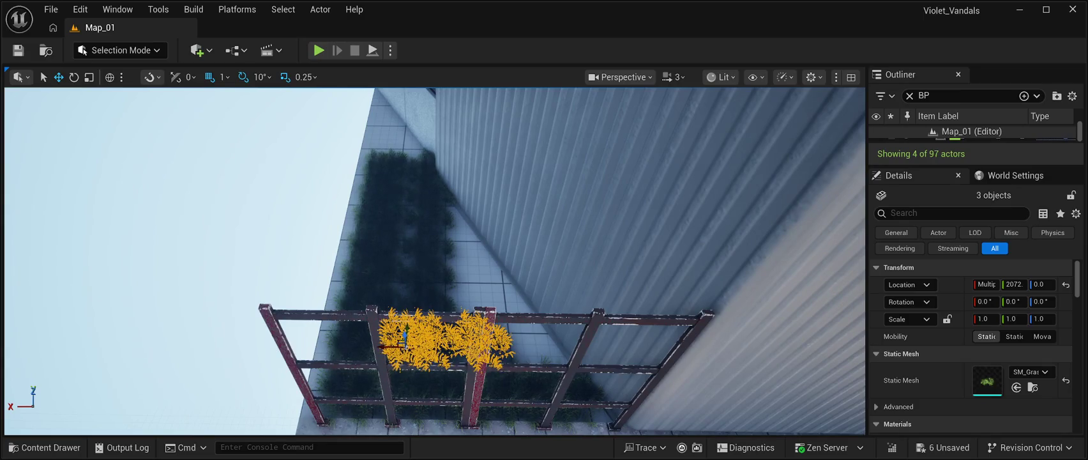
drag(407, 338, 416, 296)
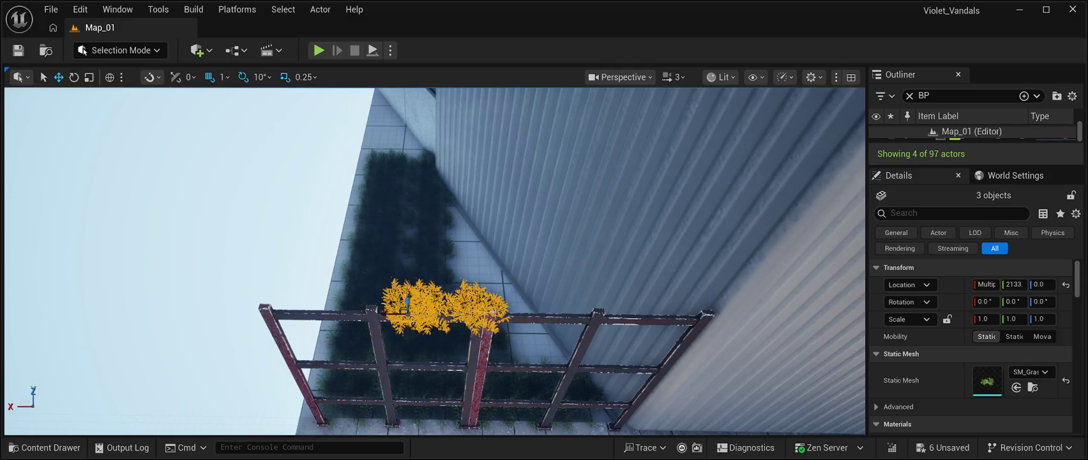
key(ctrl+d)
mouse_move(416, 296)
mouse_down()
mouse_move(426, 252)
mouse_move(485, 197)
mouse_move(486, 157)
mouse_up()
key(ctrl+d)
Copy single grass clumps into the wall corner and middle of the strip, up to SM_Grass_Set_52.
click(409, 281)
key(ctrl+d)
mouse_move(397, 294)
mouse_down()
mouse_move(346, 305)
mouse_move(369, 323)
mouse_move(364, 302)
mouse_move(301, 310)
mouse_move(316, 328)
mouse_up()
key(a)
key(ctrl+d)
mouse_move(305, 313)
mouse_down()
mouse_move(474, 287)
mouse_move(490, 258)
mouse_move(482, 230)
mouse_move(532, 230)
mouse_move(516, 216)
mouse_move(544, 235)
mouse_move(575, 231)
mouse_move(522, 201)
mouse_up()
key(ctrl+d)
key(ctrl+d)
scroll(522, 202, down, 8)
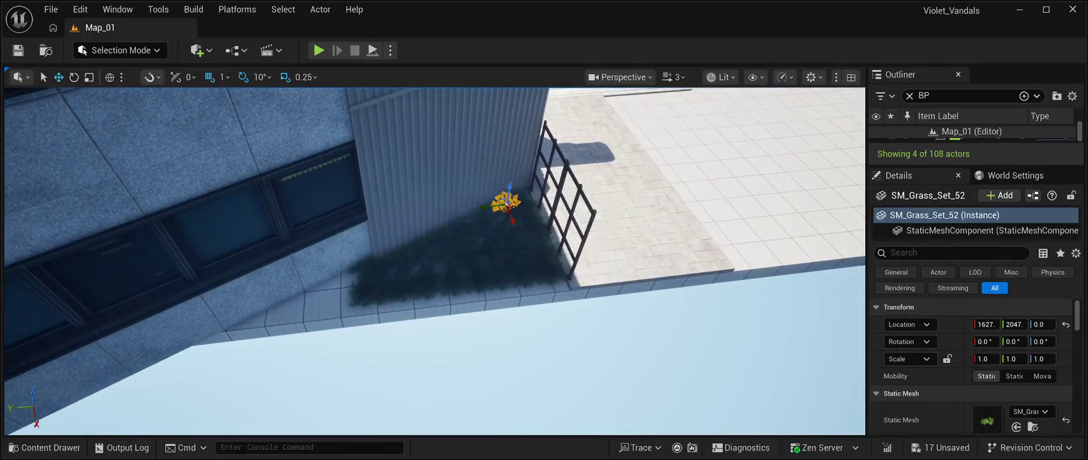
mouse_move(522, 201)
mouse_down()
mouse_move(486, 160)
mouse_move(409, 122)
mouse_up()
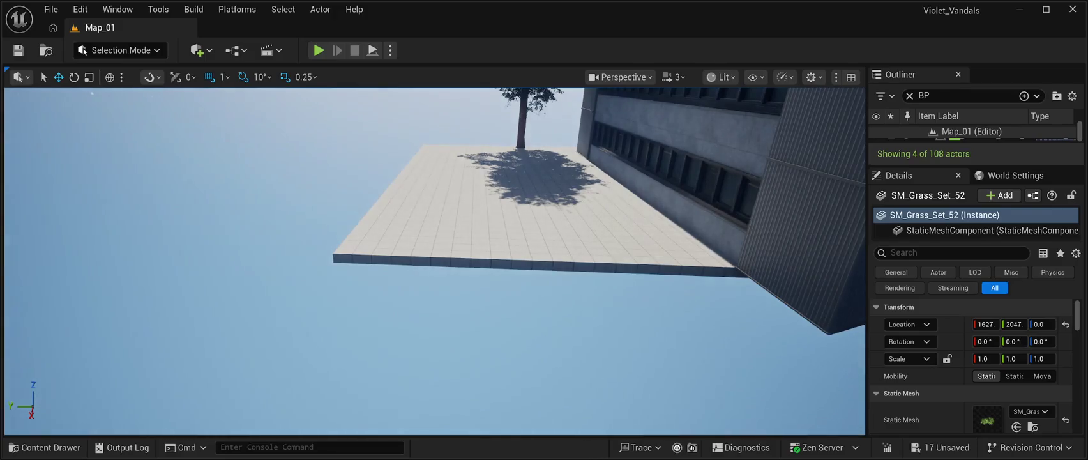
click(45, 447)
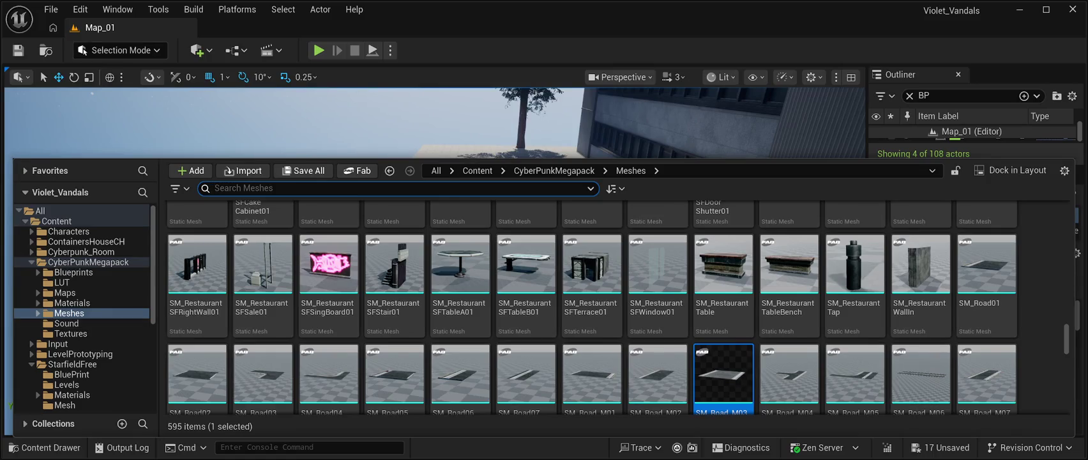
click(357, 171)
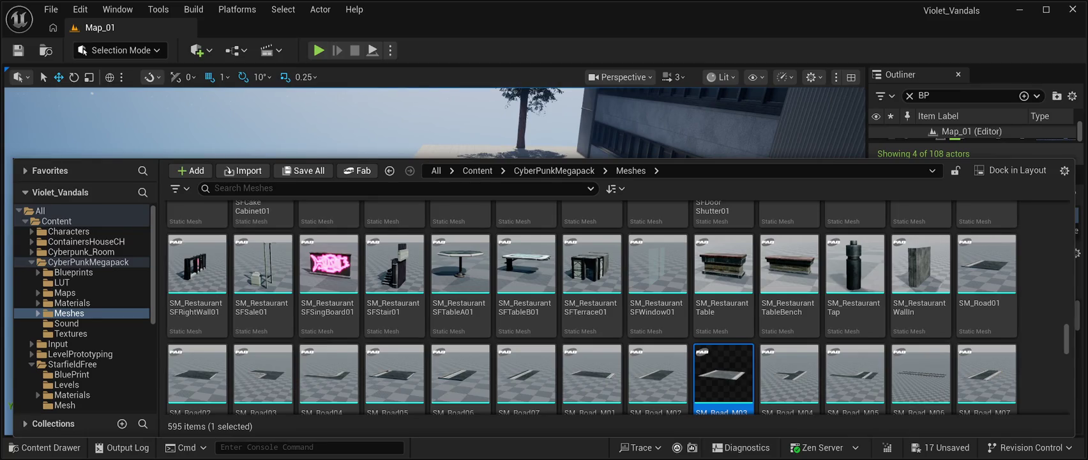
key(ctrl+space)
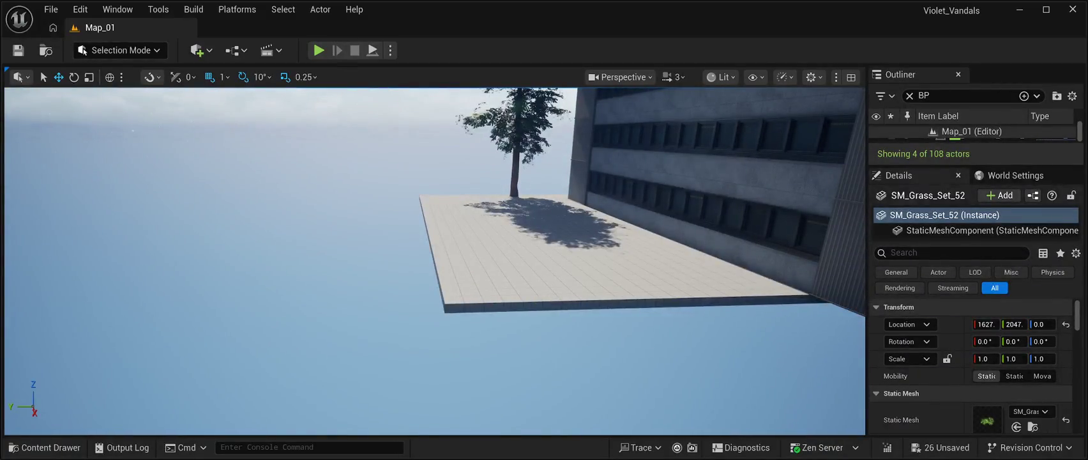
Set the Floor4 slab's Element 0 material to MI_Dirt and save the level.
click(575, 255)
scroll(970, 364, down, 3)
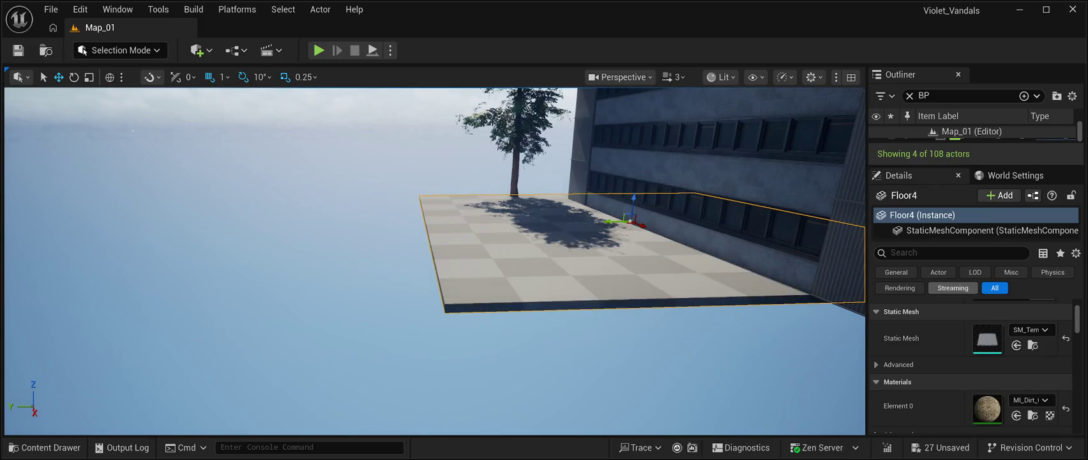
scroll(434, 262, up, 3)
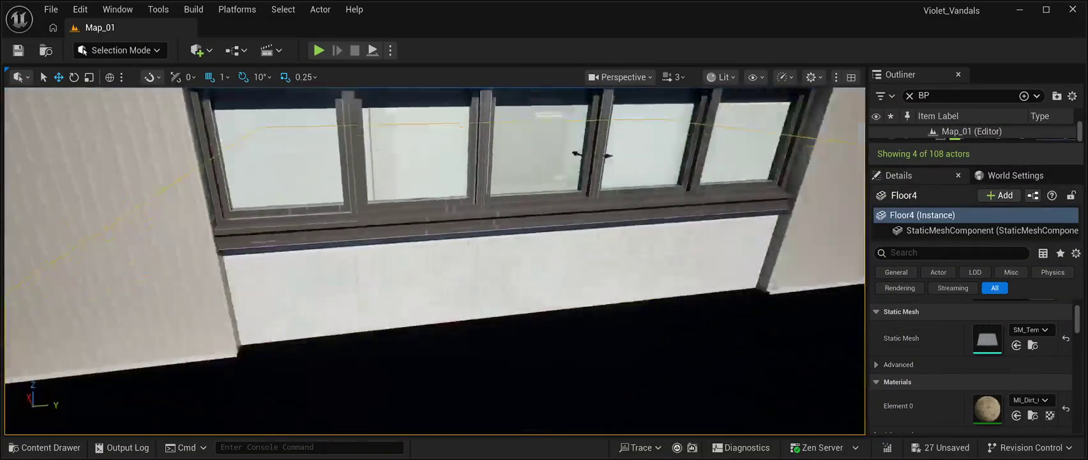
key(f)
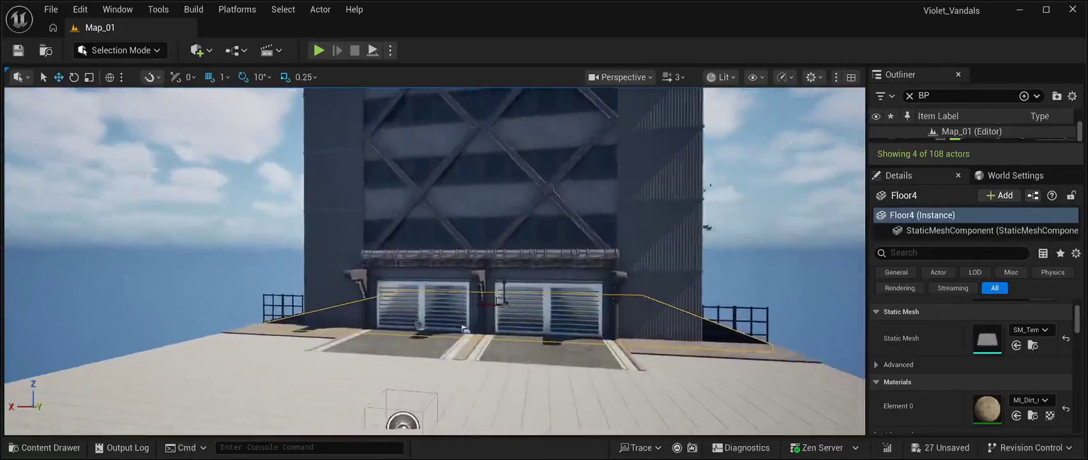
key(f)
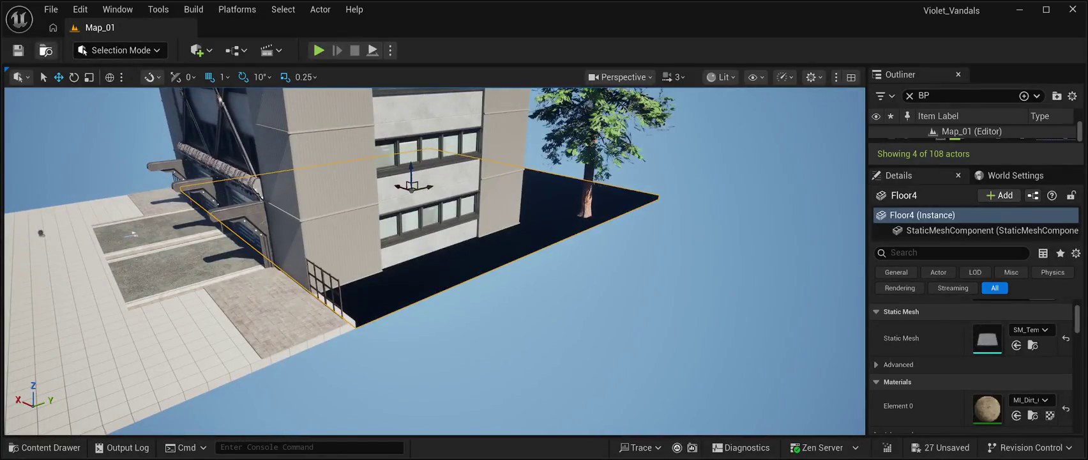
key(ctrl+s)
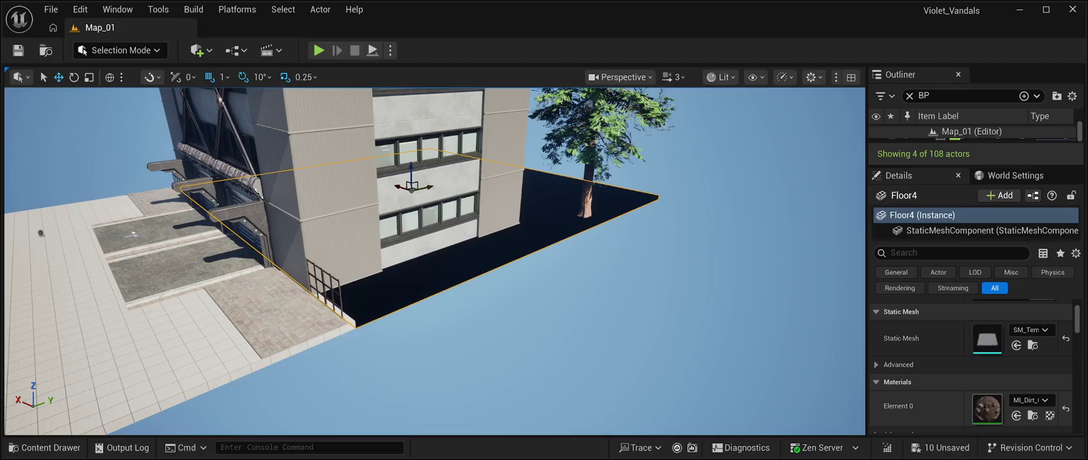
Fly around the building corner to inspect the dirt-covered Floor4 slab.
key(w)
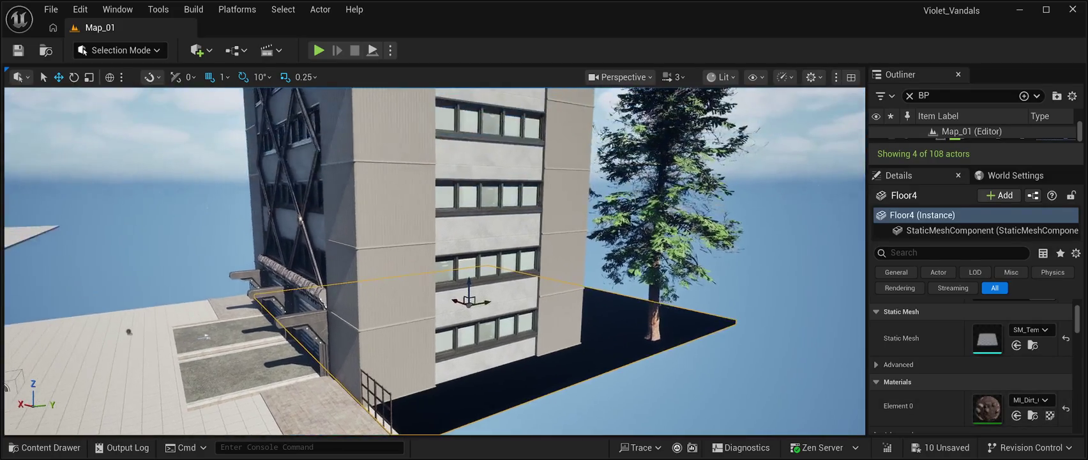
key(s)
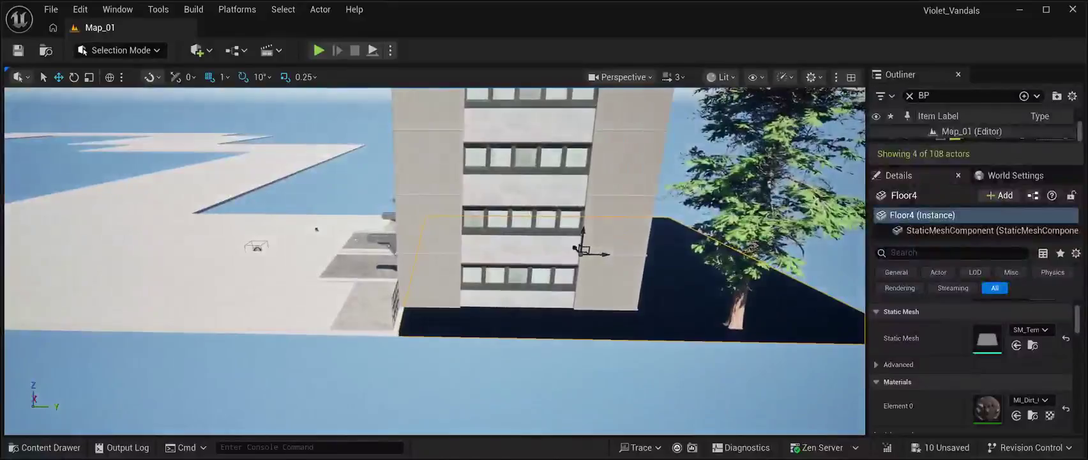
key(w)
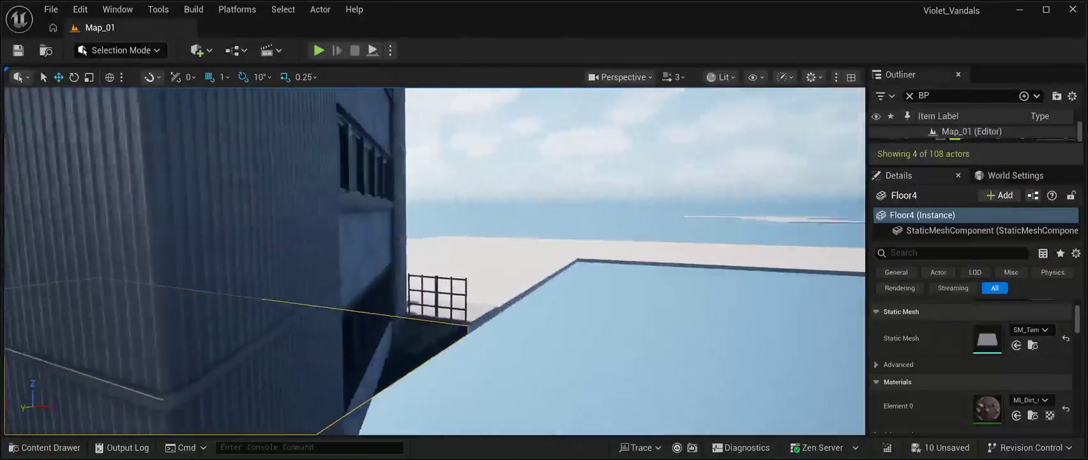
key(f)
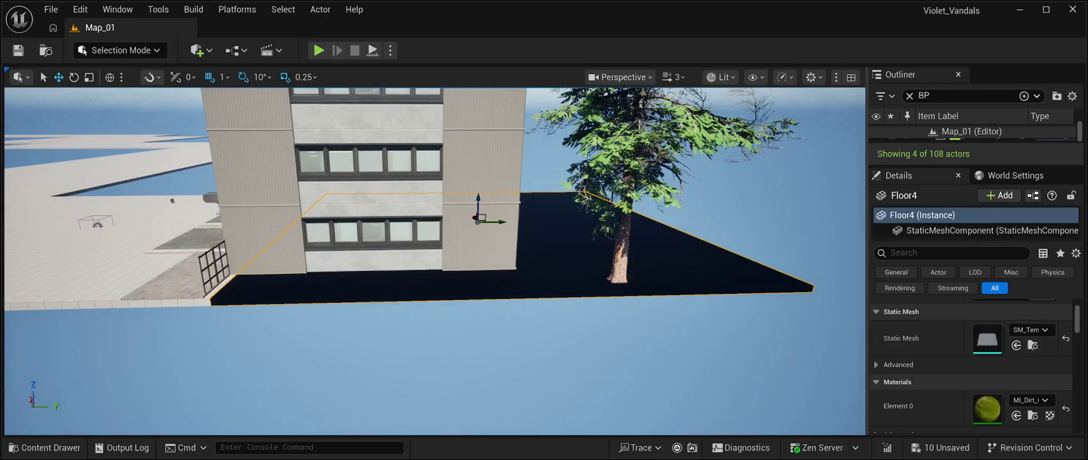
click(45, 447)
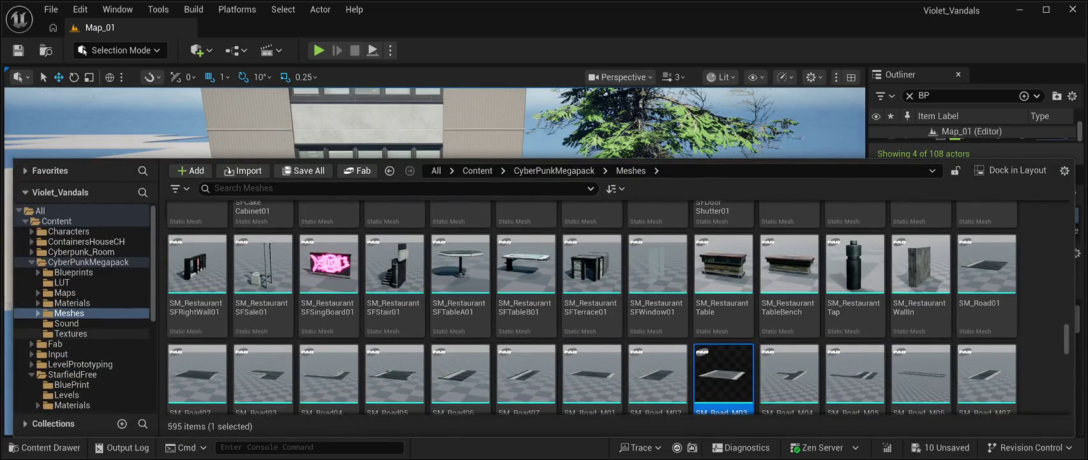
Apply Megascans MI_xdhhdgq (Dirt_Ground_xdhhdgq, High, tier_1) to Floor4's Element 0.
click(55, 343)
double_click(197, 233)
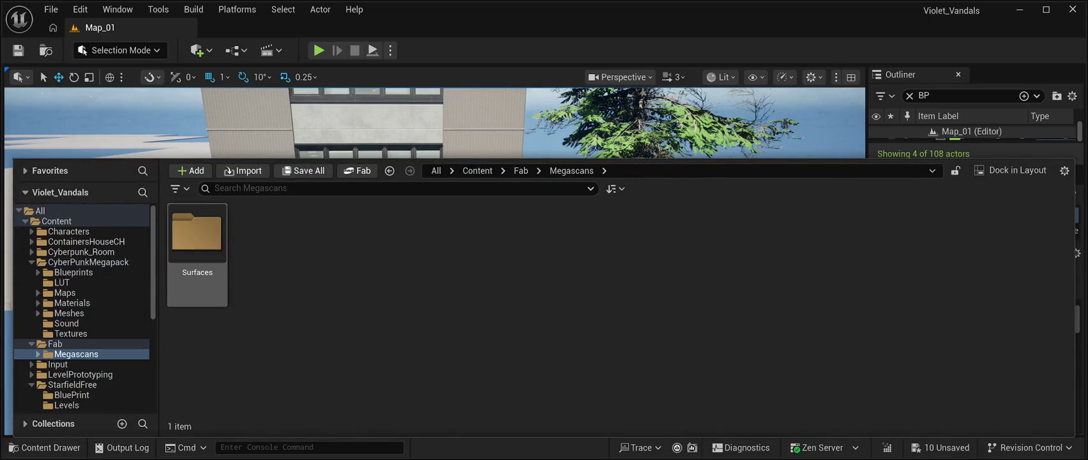
double_click(197, 237)
double_click(197, 236)
click(197, 237)
key(Return)
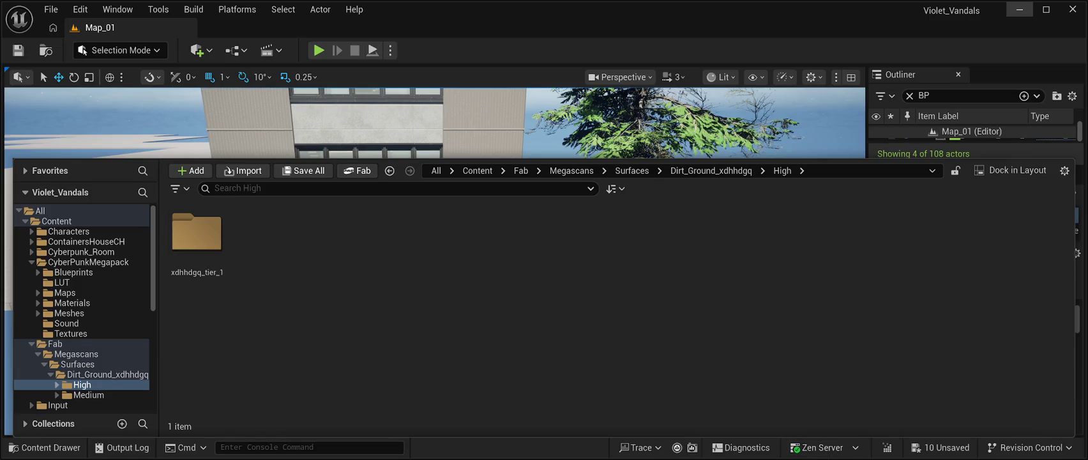
double_click(197, 233)
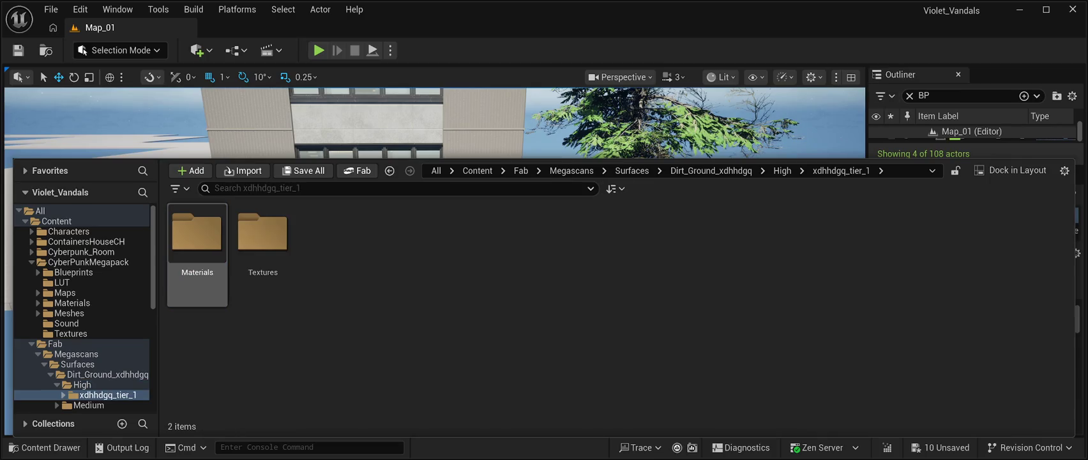
double_click(197, 236)
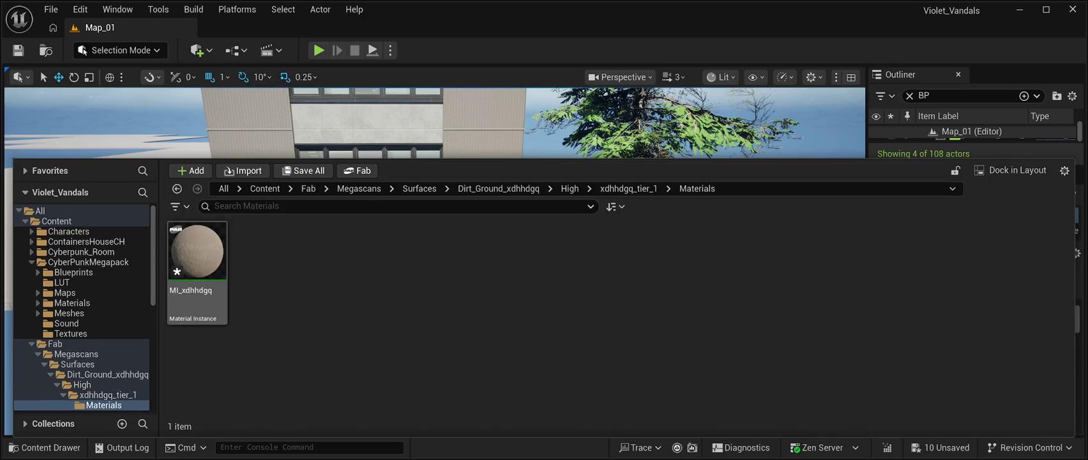
click(197, 249)
drag(197, 249, 639, 255)
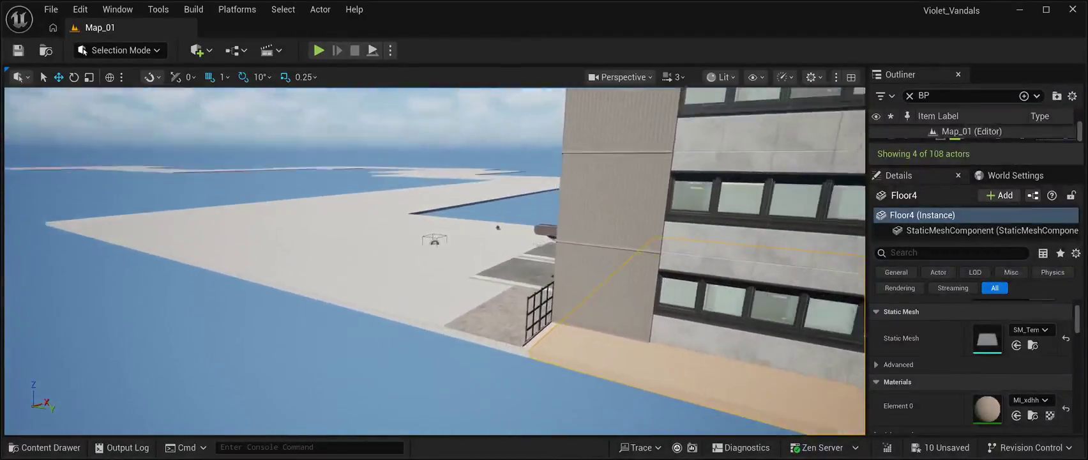
key(w)
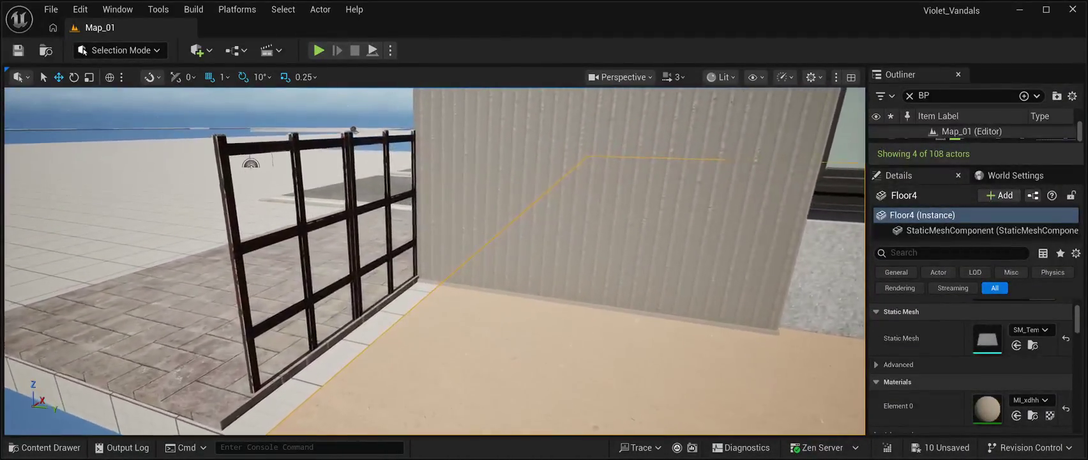
Slide a grass clump by the wall left along the ledge.
key(w)
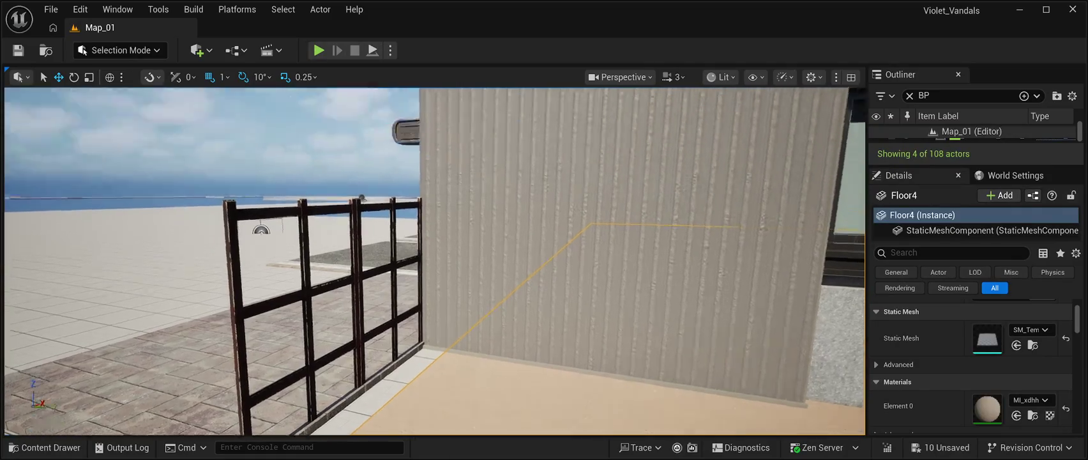
key(s)
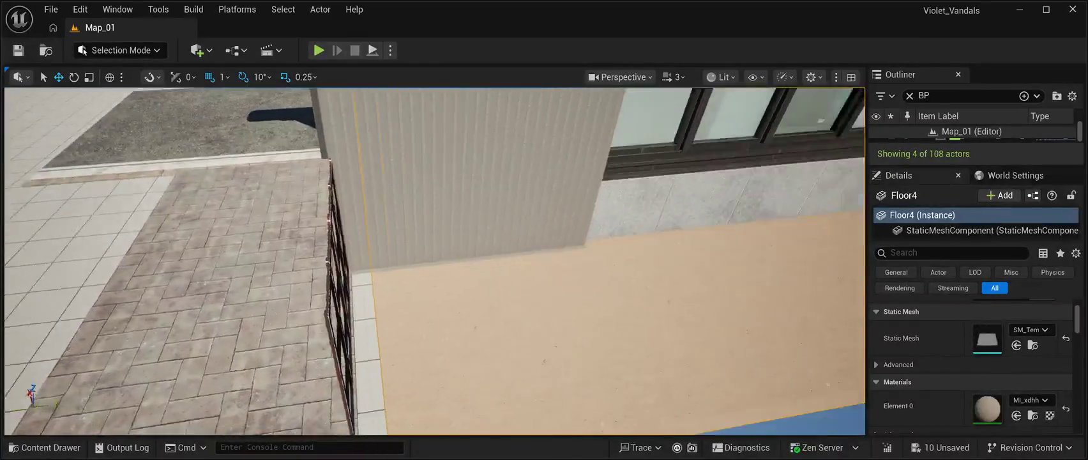
key(s)
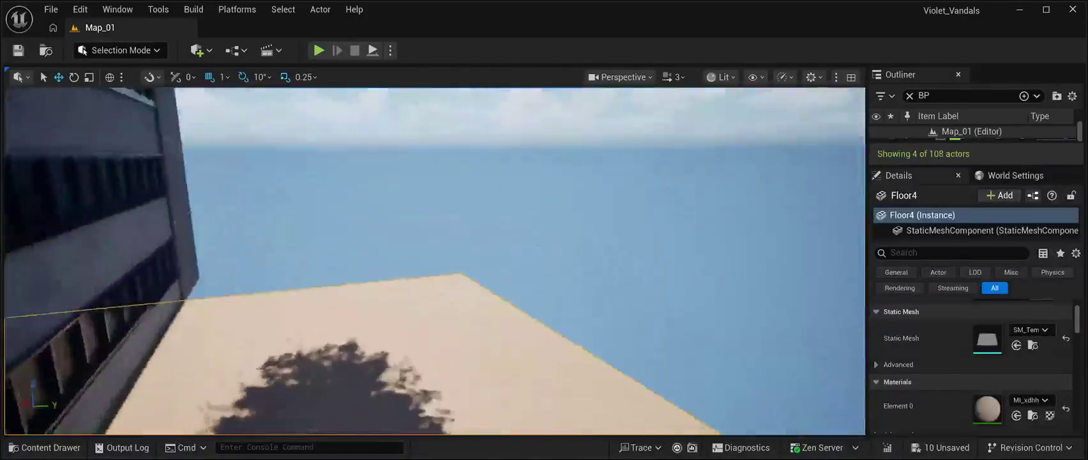
key(w)
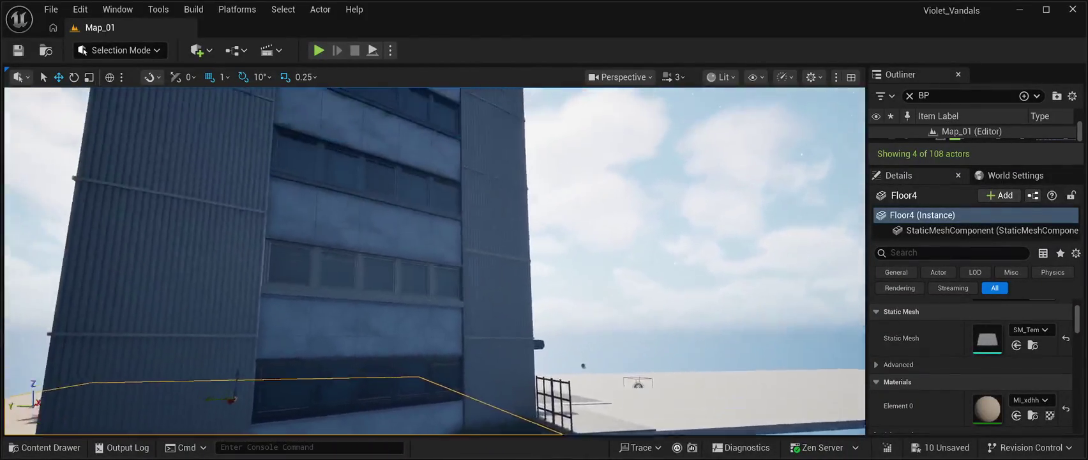
key(w)
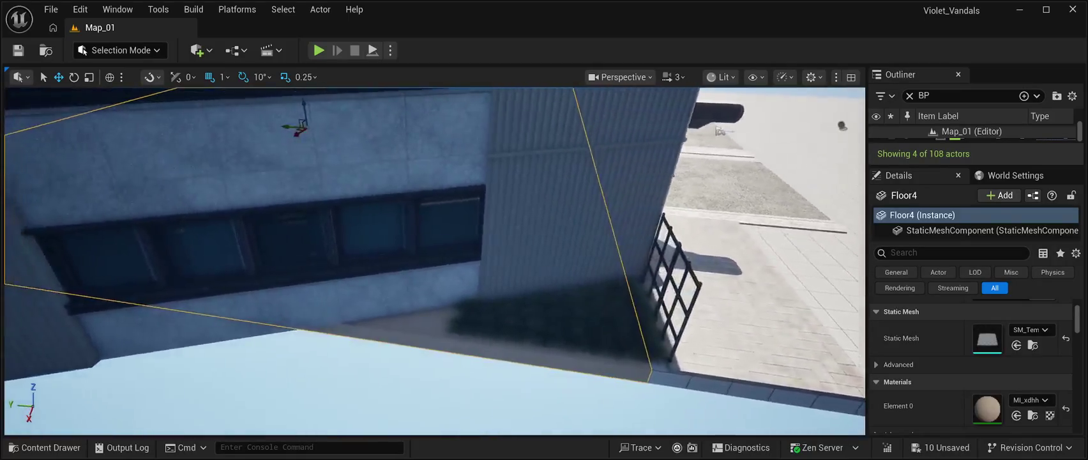
click(463, 340)
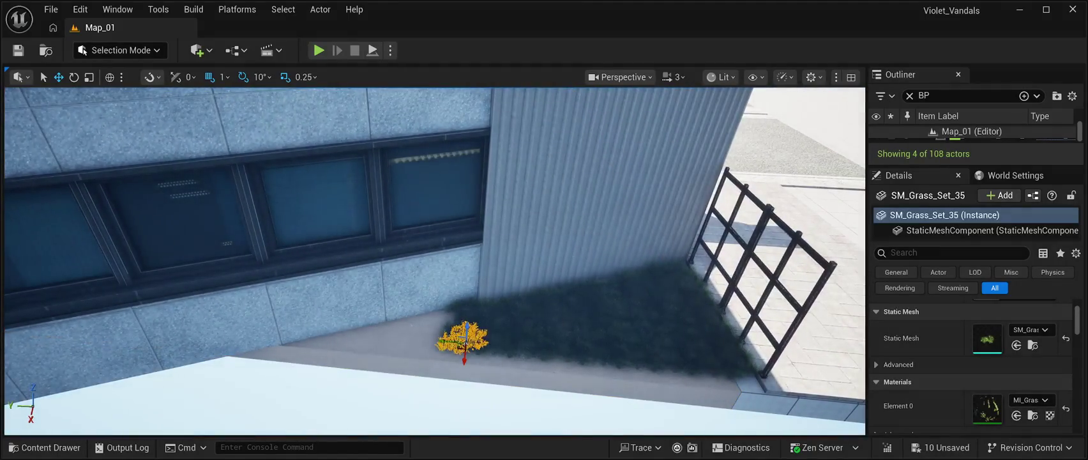
mouse_move(462, 340)
mouse_down()
mouse_move(420, 338)
mouse_move(444, 307)
mouse_move(404, 323)
mouse_move(399, 353)
mouse_move(345, 342)
mouse_move(362, 358)
mouse_move(317, 340)
mouse_move(562, 384)
mouse_move(441, 294)
mouse_move(396, 306)
mouse_move(339, 284)
mouse_up()
Move another grass clump along the grass bed's outer edge near the fence.
click(465, 283)
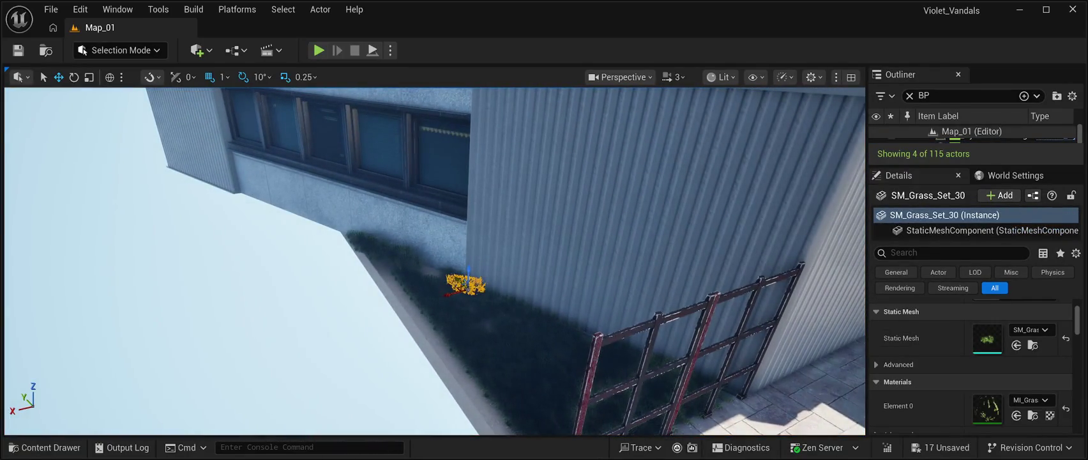
mouse_move(466, 284)
mouse_down()
mouse_move(453, 289)
mouse_move(434, 271)
mouse_up()
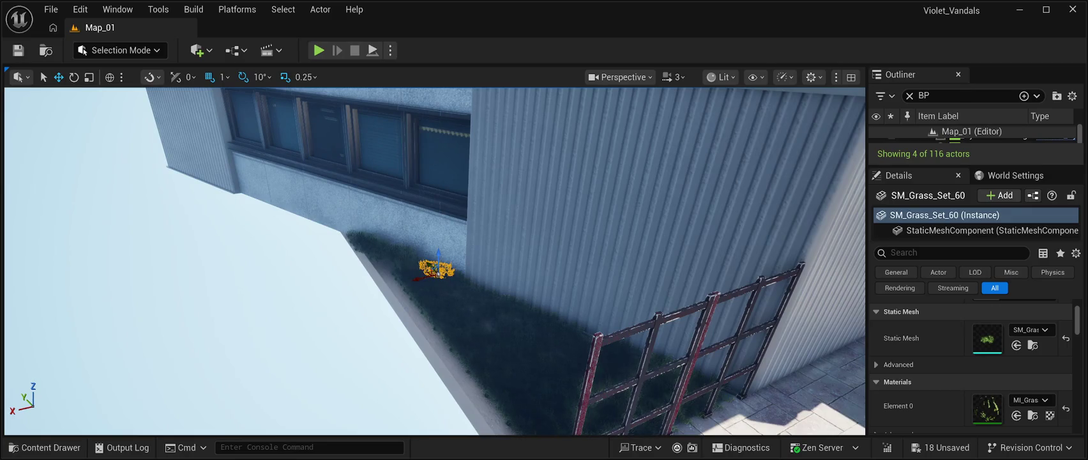
mouse_move(435, 271)
mouse_down()
mouse_move(383, 273)
mouse_move(427, 313)
mouse_move(431, 333)
mouse_up()
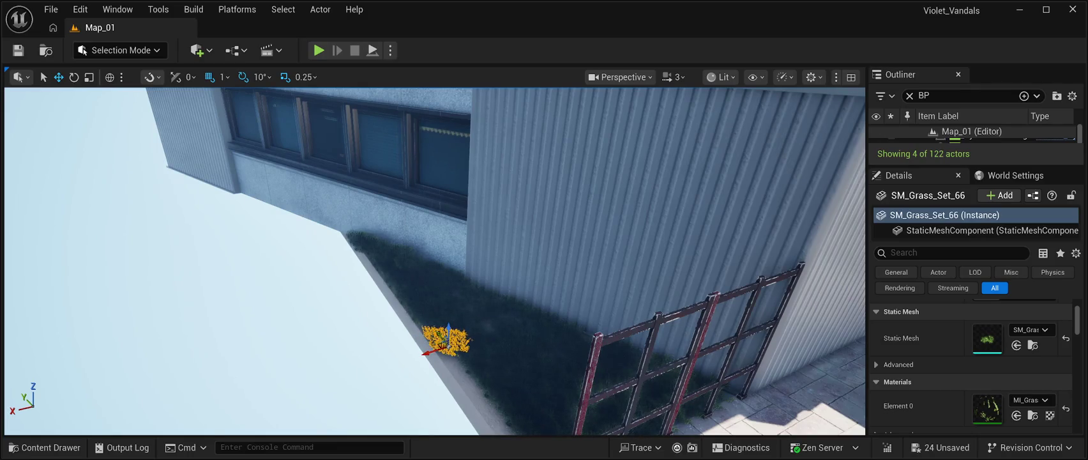
mouse_move(448, 340)
mouse_down()
mouse_move(465, 377)
mouse_move(458, 316)
mouse_up()
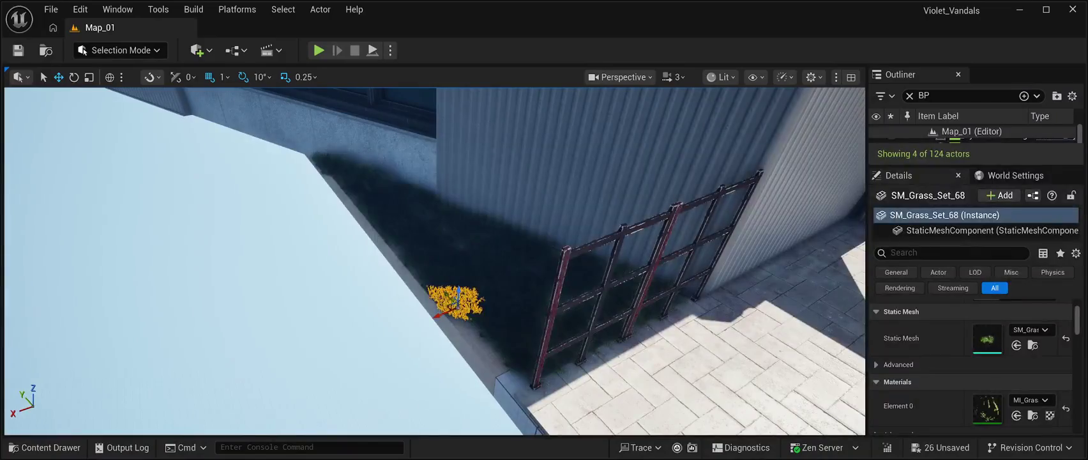
drag(473, 317, 494, 337)
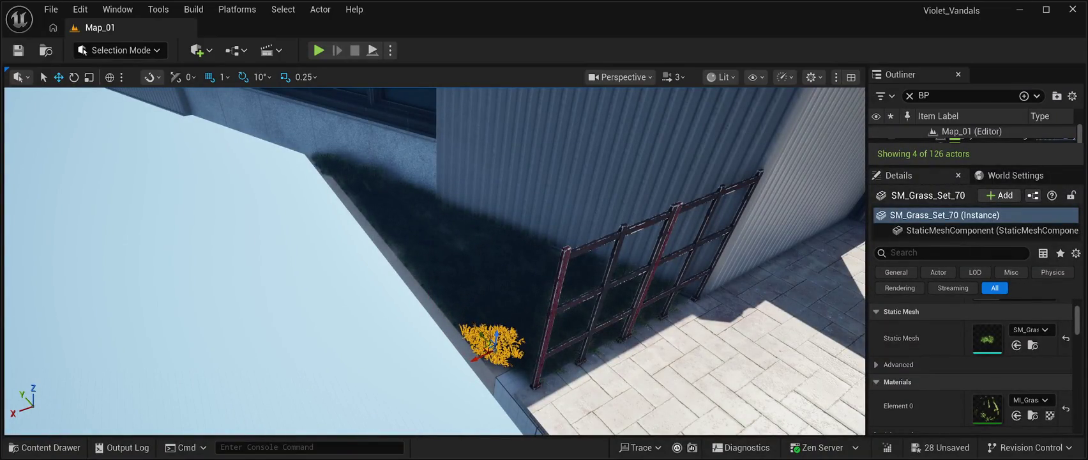
mouse_move(491, 345)
mouse_down()
mouse_move(479, 306)
mouse_move(472, 335)
mouse_move(486, 339)
mouse_up()
click(485, 339)
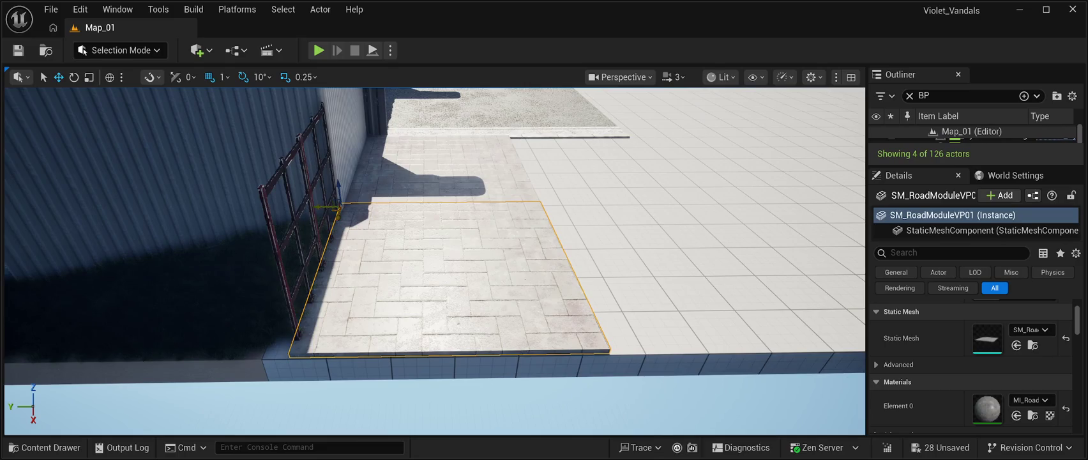
Shift the first paving slab left to close its gap with the neighbouring slab.
click(330, 238)
click(476, 340)
drag(476, 340, 472, 326)
drag(424, 188, 406, 189)
mouse_move(435, 256)
mouse_down()
mouse_move(463, 223)
mouse_move(465, 261)
mouse_up()
Nudge the remaining SM_RoadModuleVP slabs into line with their neighbours.
click(300, 294)
mouse_move(403, 320)
mouse_down()
mouse_move(415, 313)
mouse_move(409, 275)
mouse_move(359, 364)
mouse_move(412, 412)
mouse_up()
click(306, 300)
mouse_move(310, 211)
mouse_down()
mouse_move(301, 205)
mouse_move(357, 167)
mouse_move(389, 160)
mouse_up()
click(128, 256)
drag(244, 205, 256, 236)
click(574, 255)
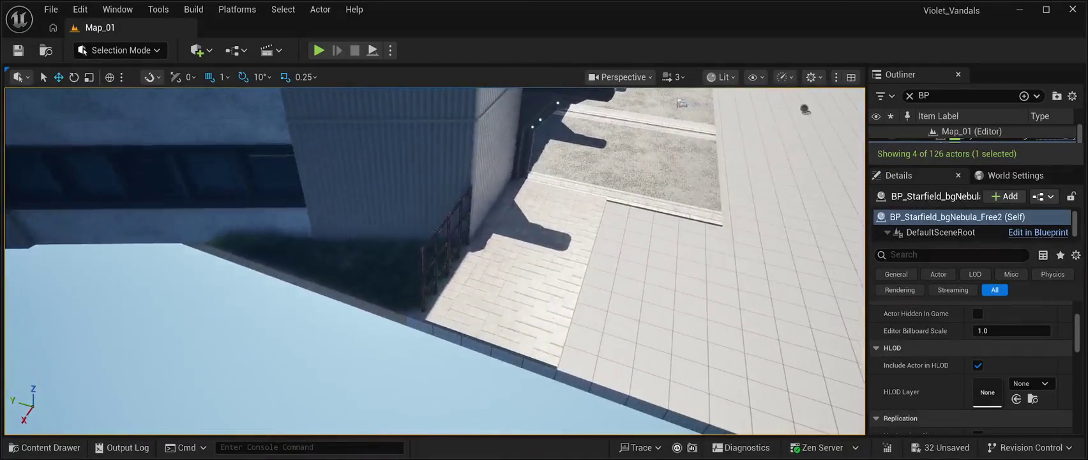
Duplicate a grass clump on the dirt slab and slide the copy along the fence.
click(255, 358)
click(387, 272)
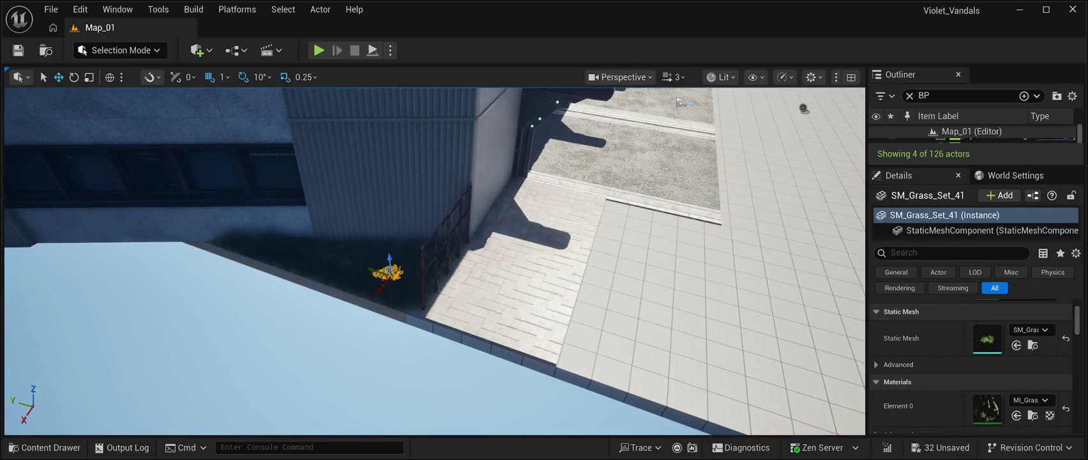
key(ctrl+d)
mouse_move(418, 273)
mouse_down()
mouse_move(642, 278)
mouse_move(634, 283)
mouse_up()
key(f)
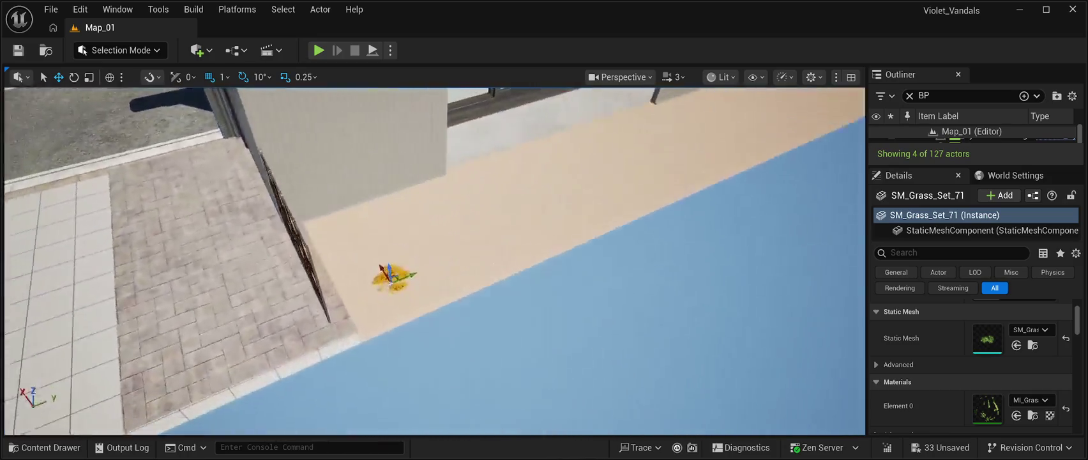
mouse_move(390, 279)
mouse_down()
mouse_move(427, 269)
mouse_move(480, 225)
mouse_move(528, 231)
mouse_move(585, 214)
mouse_move(568, 200)
mouse_move(568, 173)
mouse_up()
key(f)
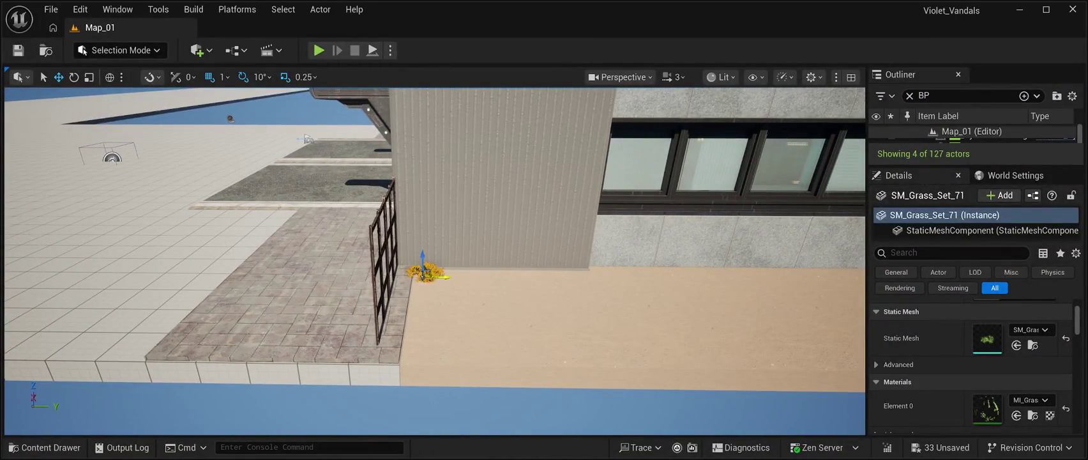
Make several more clump copies stepped along the wall base, up to SM_Grass_Set_82.
key(ctrl+d)
key(f)
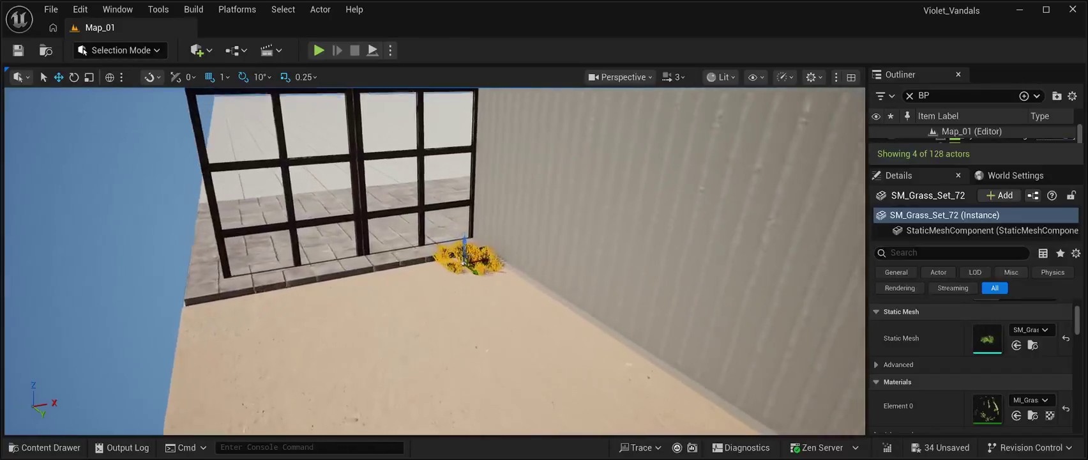
drag(484, 258, 408, 276)
key(ctrl+d)
key(ctrl+d)
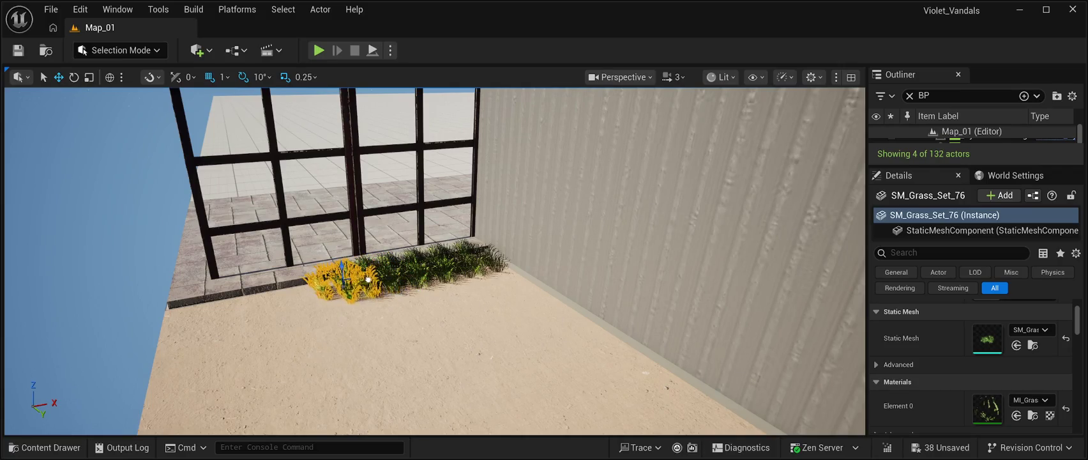
key(ctrl+d)
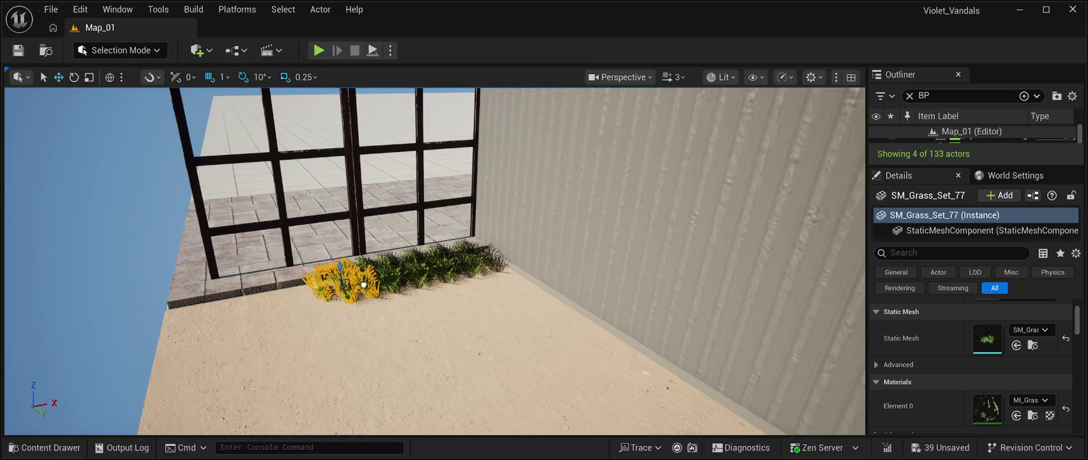
key(ctrl+d)
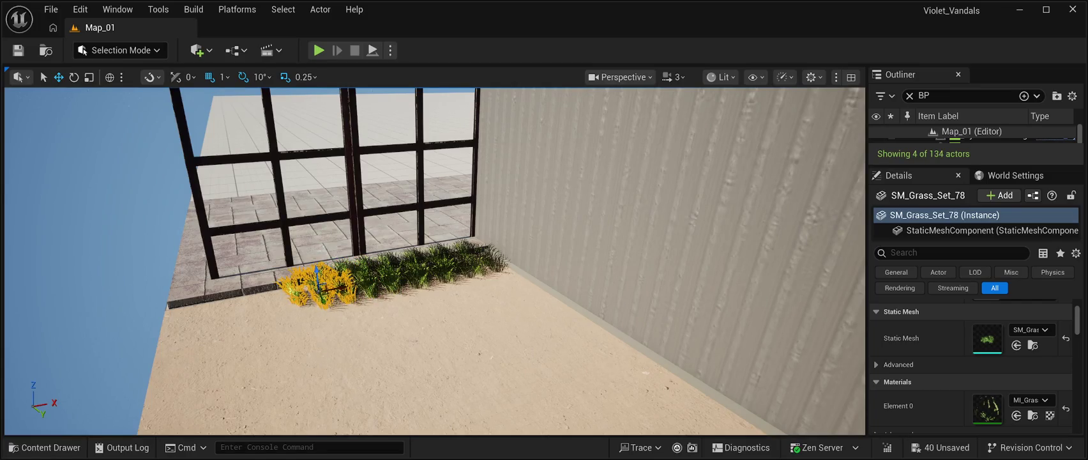
drag(342, 285, 196, 308)
key(ctrl+d)
key(ctrl+d)
key(ctrl+d)
Multi-select the eight grass clumps at the wall's foot, leaving the dirt slab unselected.
drag(434, 262, 389, 271)
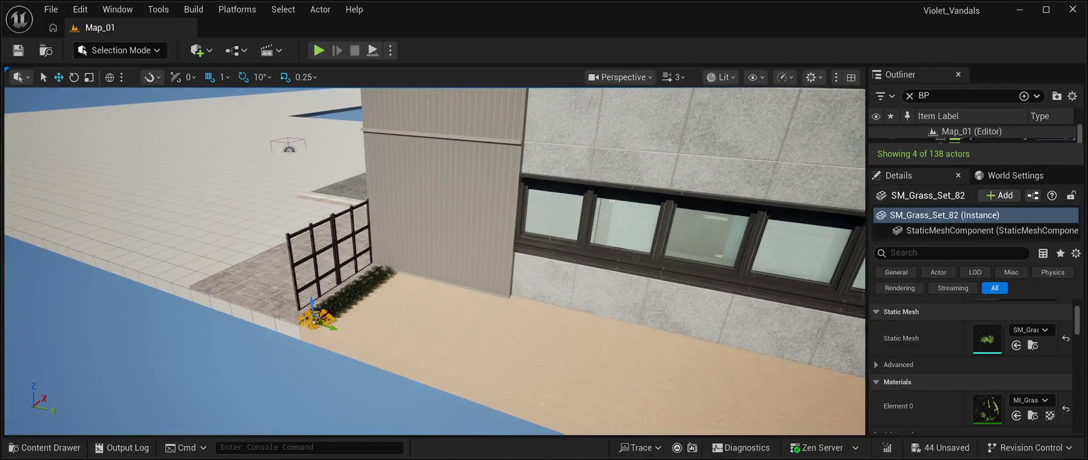
click(316, 325)
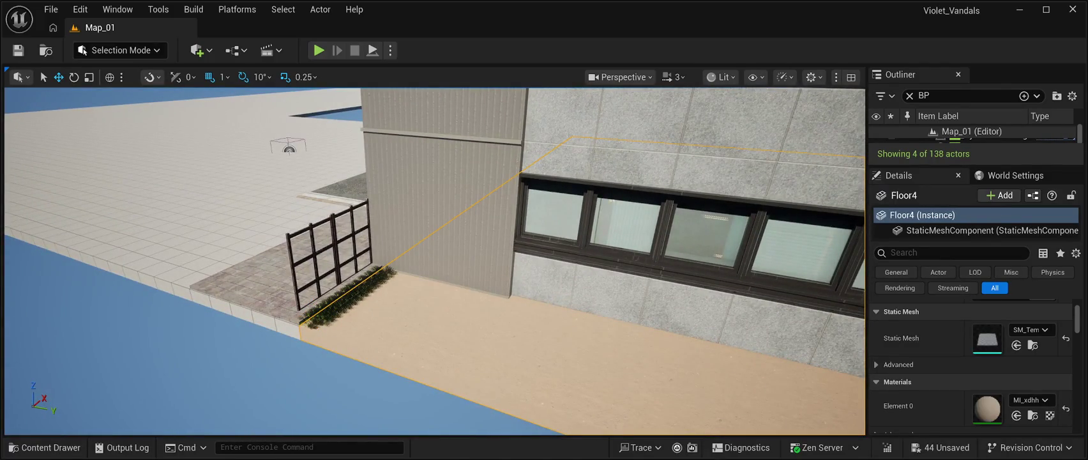
click(380, 277)
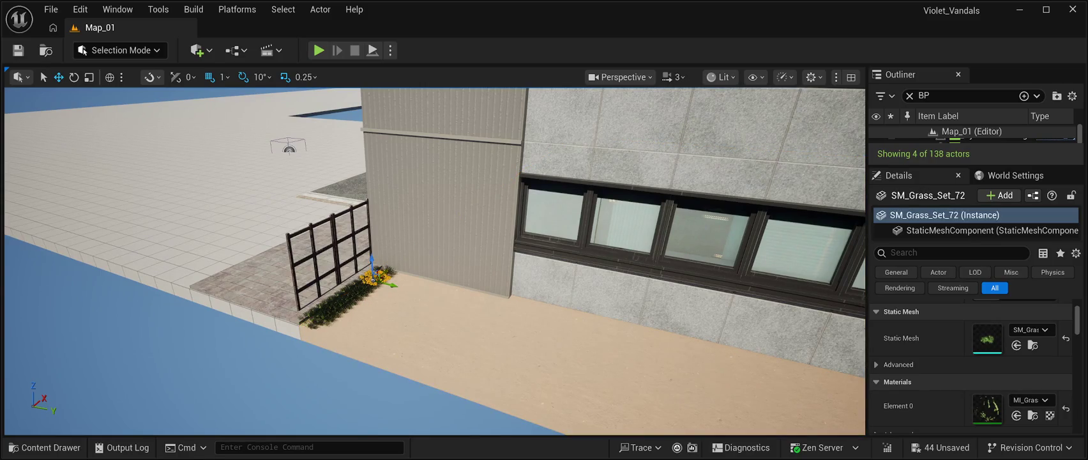
ctrl+click(447, 358)
click(380, 273)
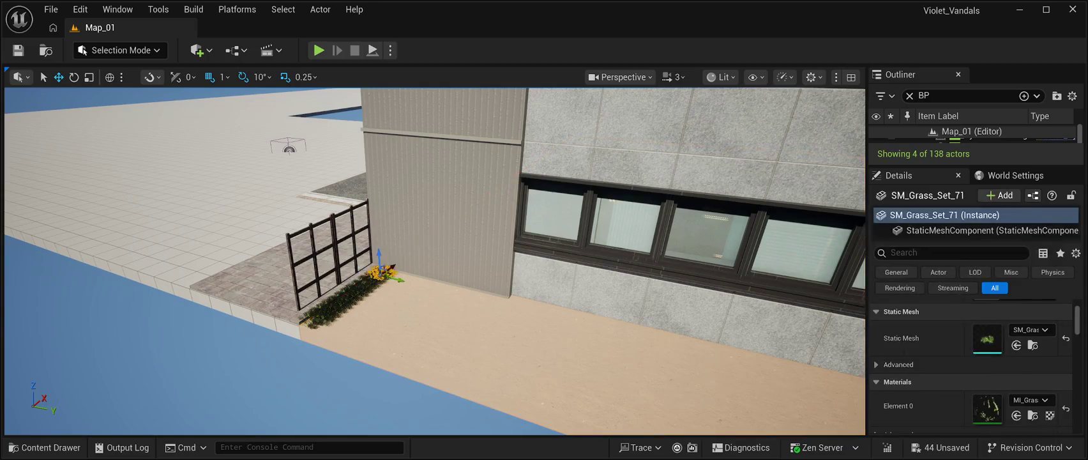
ctrl+click(377, 281)
ctrl+click(348, 290)
ctrl+click(383, 276)
ctrl+click(338, 301)
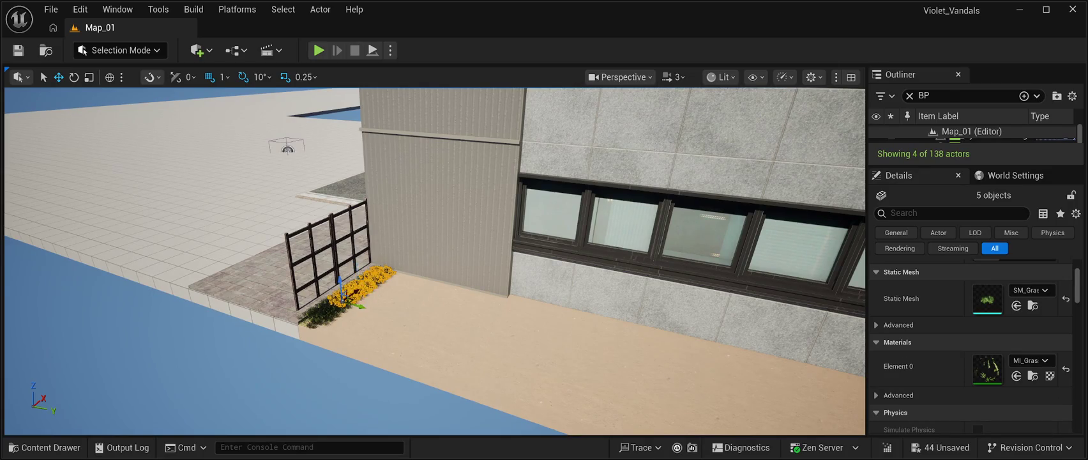
ctrl+click(329, 301)
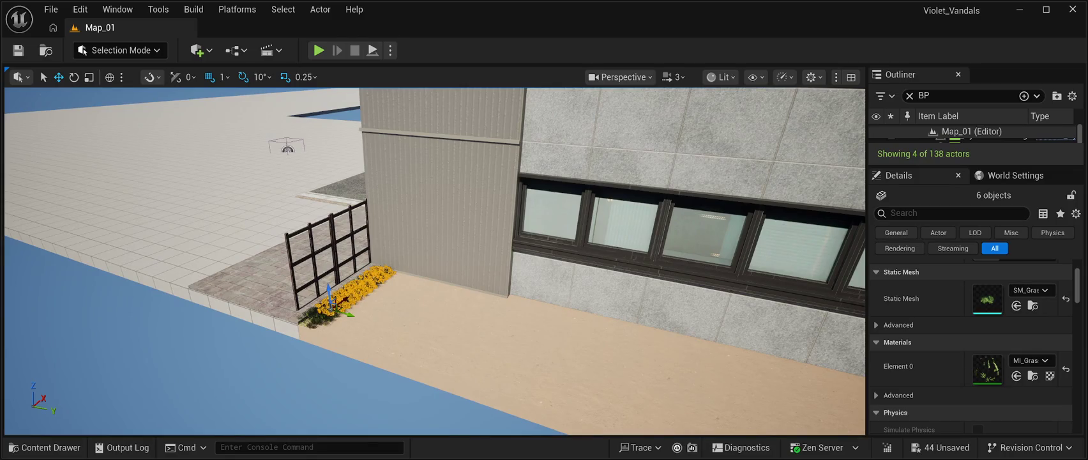
ctrl+click(317, 314)
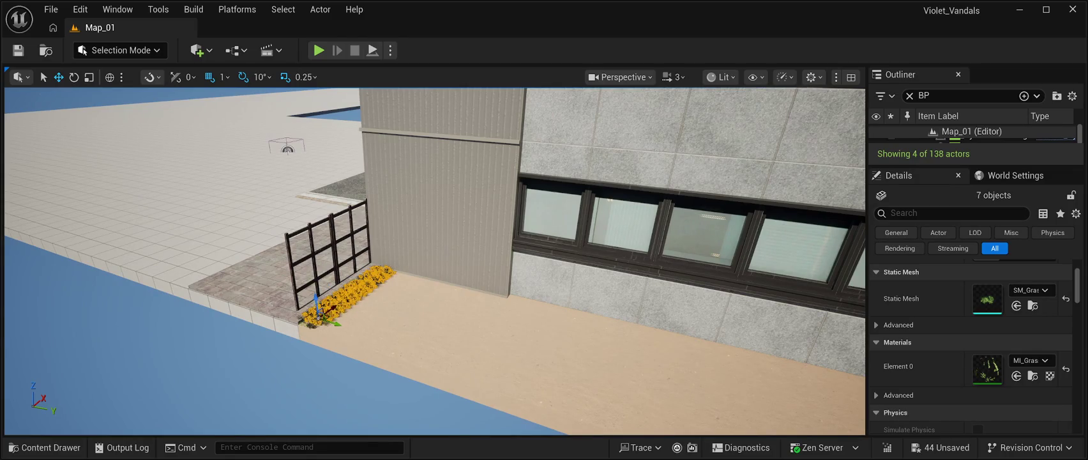
ctrl+click(310, 313)
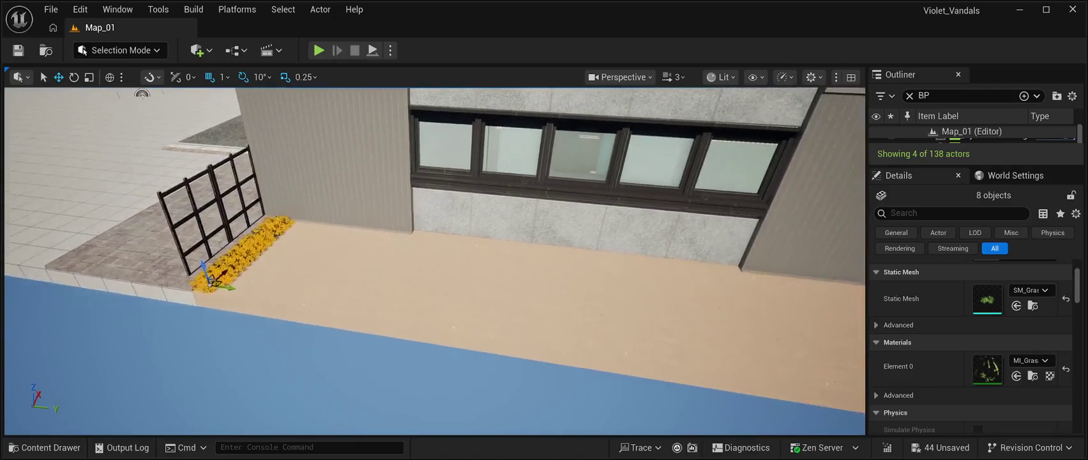
Duplicate the eight-clump group repeatedly, offsetting each copy along the wall to 266 actors.
key(ctrl+d)
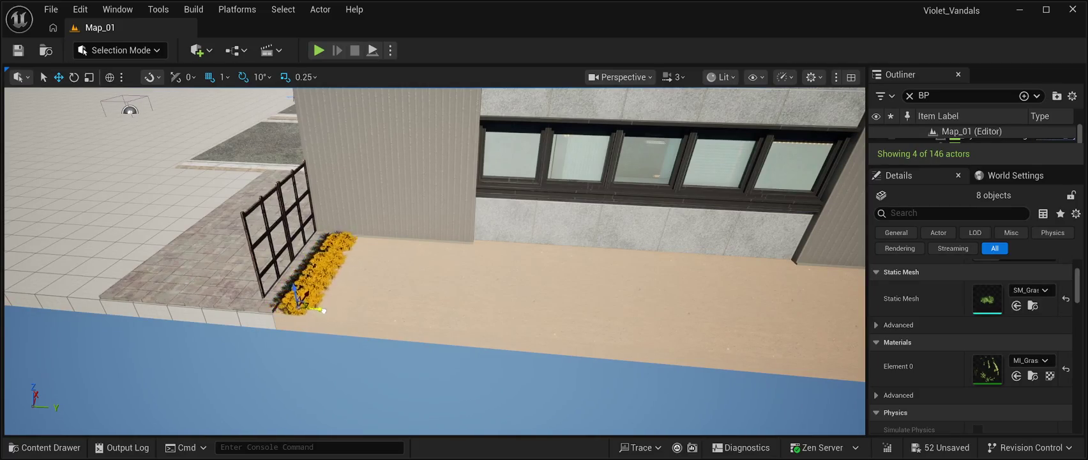
drag(338, 321, 326, 324)
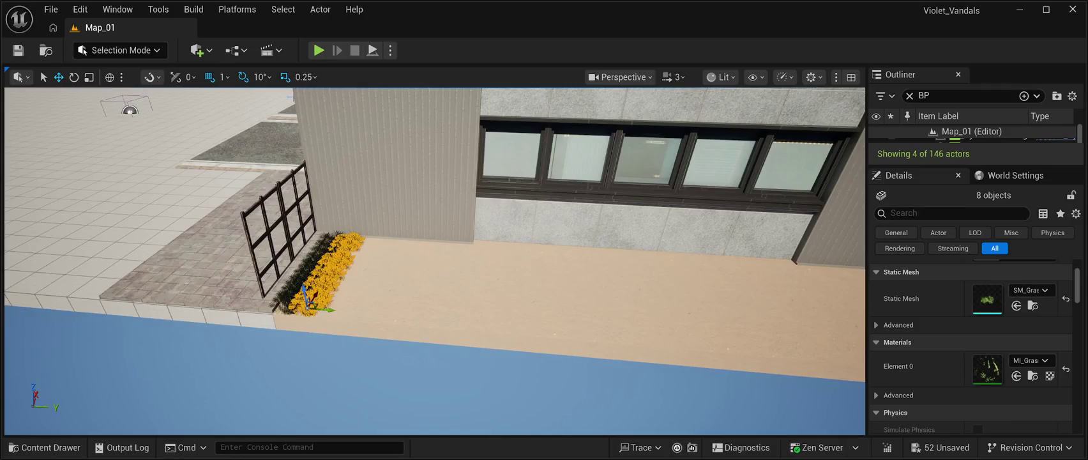
key(ctrl+d)
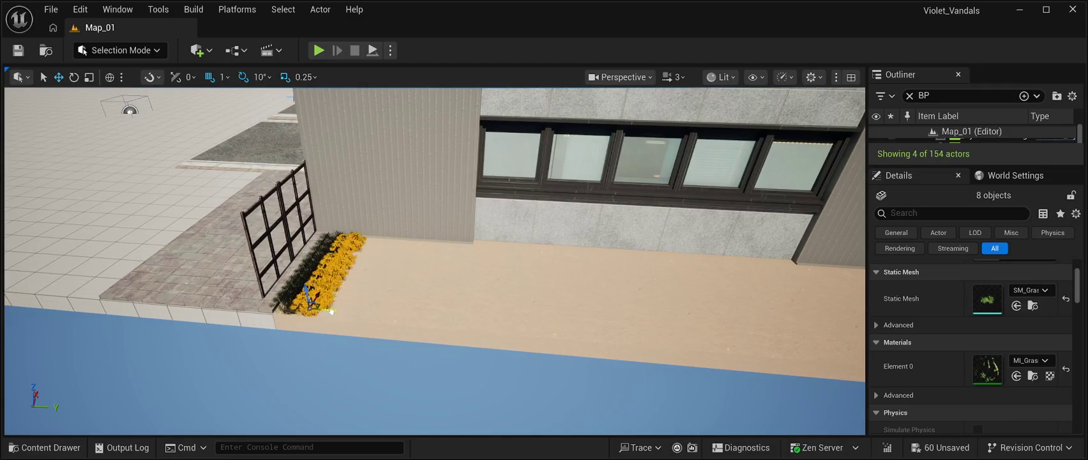
key(ctrl+d)
drag(355, 312, 411, 318)
key(ctrl+d)
key(ctrl+d)
key(ctrl+d)
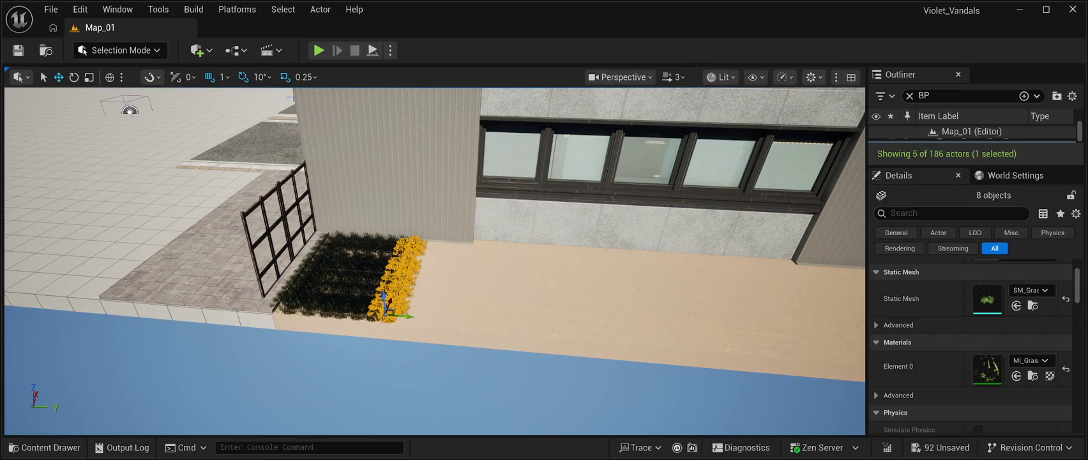
key(ctrl+d)
drag(411, 324, 589, 331)
key(ctrl+d)
key(ctrl+d)
key(ctrl+d)
key(ctrl+d)
key(ctrl+d)
key(ctrl+d)
key(ctrl+d)
key(ctrl+d)
key(ctrl+d)
key(Right)
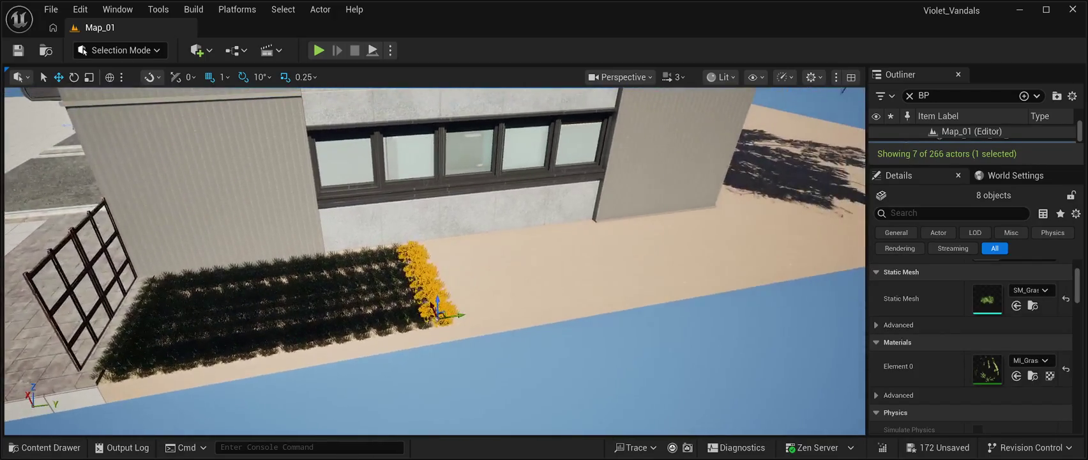
Add more copies of the eight-clump row toward the windows, reaching 330 actors.
key(ctrl+d)
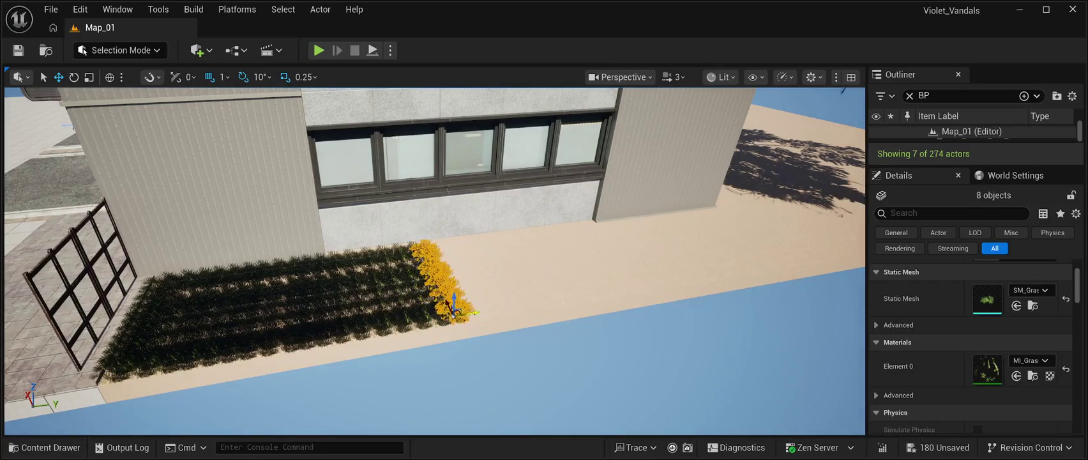
key(ctrl+d)
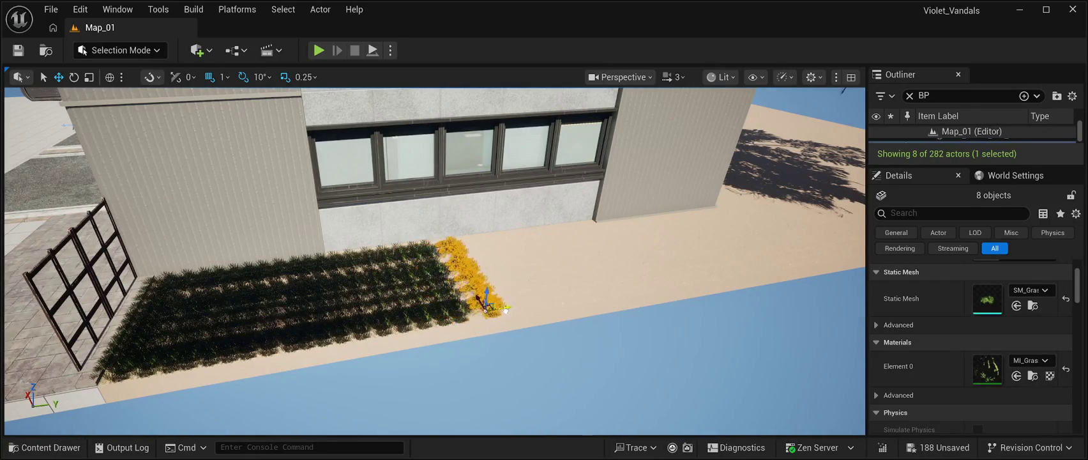
key(ctrl+d)
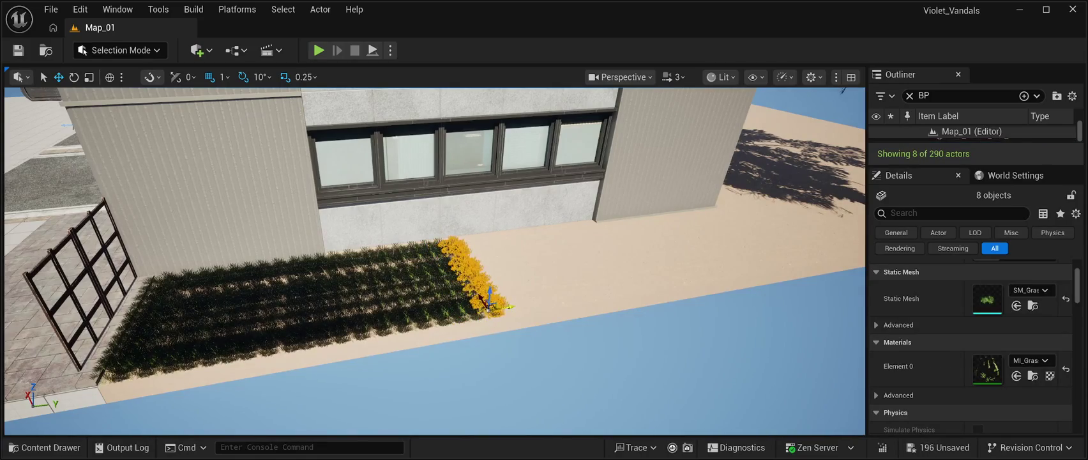
key(ctrl+d)
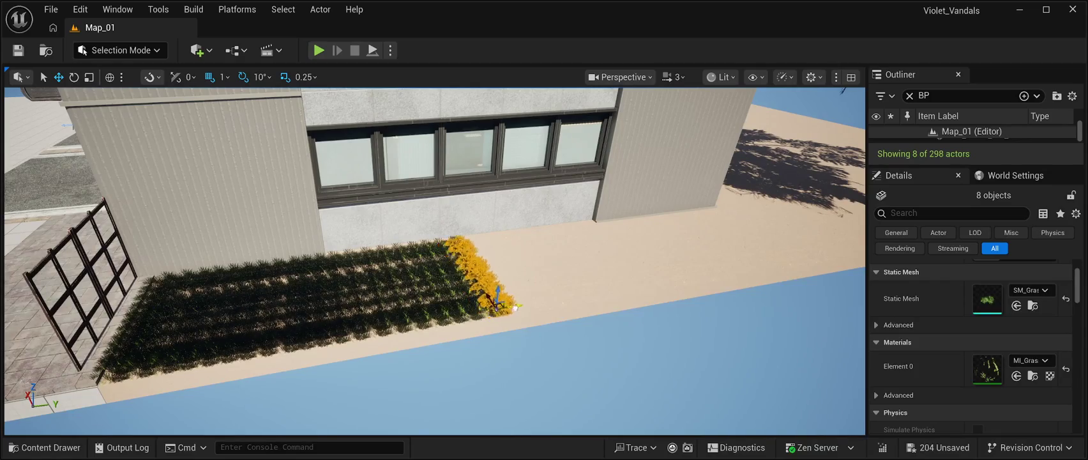
key(ctrl+d)
drag(498, 293, 582, 295)
key(ctrl+d)
key(ctrl+d)
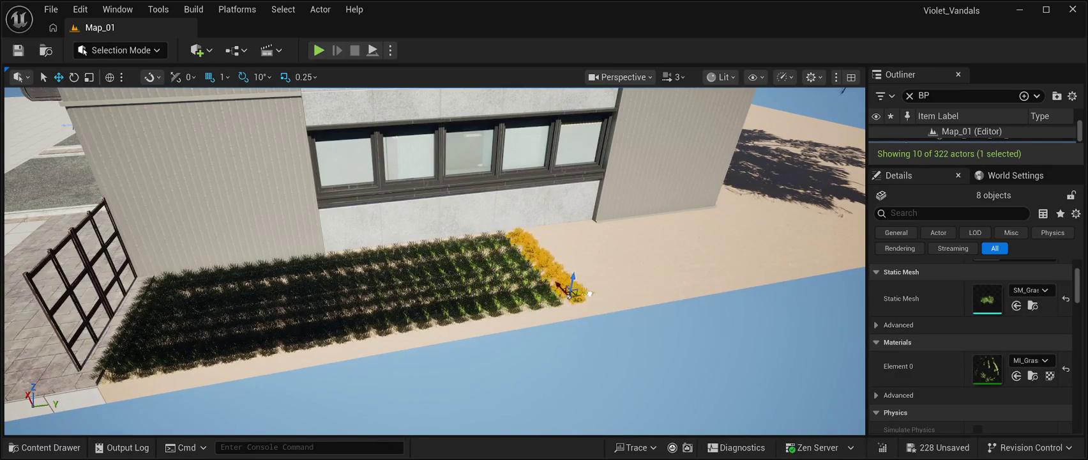
key(ctrl+d)
Stack several further copies of the grass row along the strip at the building base.
drag(583, 294, 599, 291)
key(f)
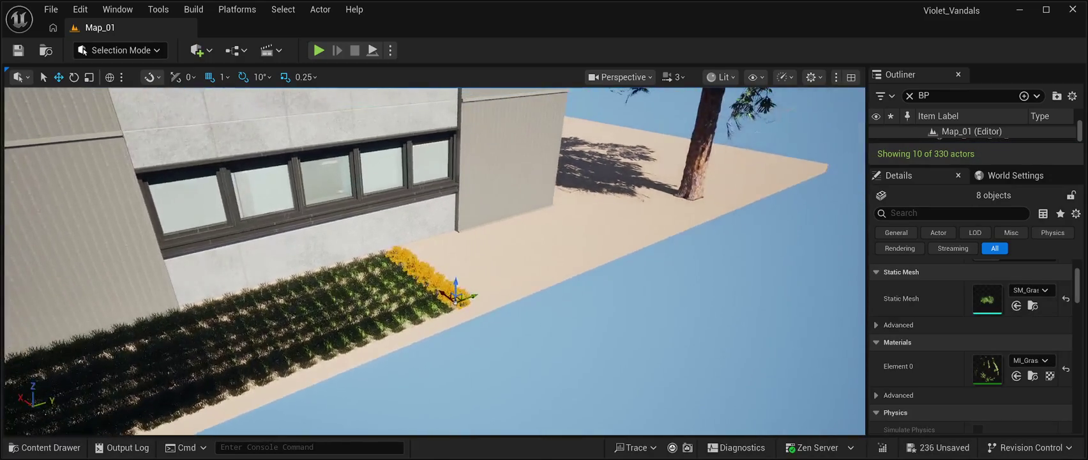
key(ctrl+d)
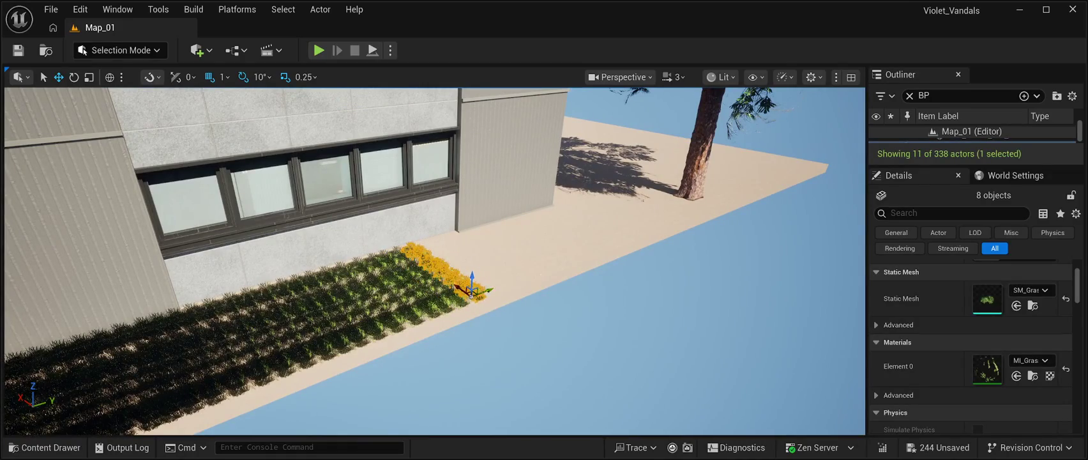
key(ctrl+d)
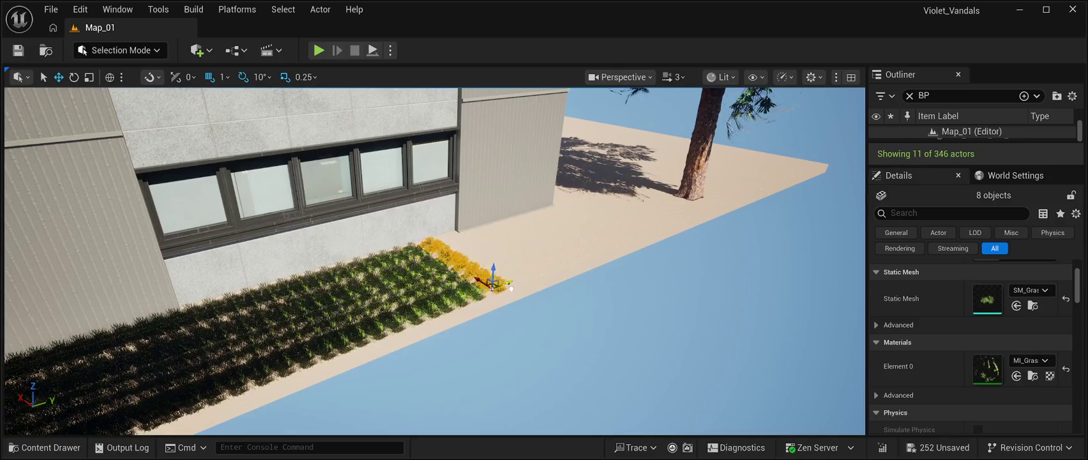
key(ctrl+d)
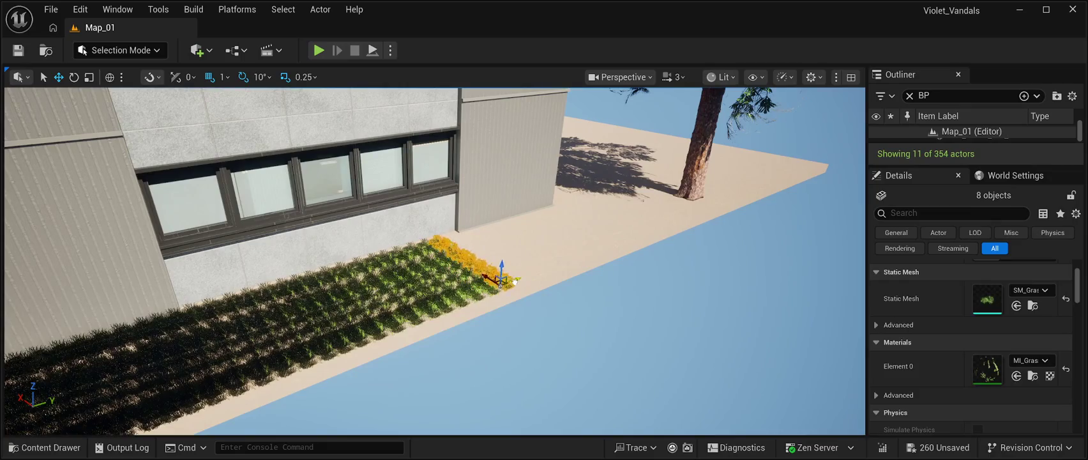
key(ctrl+d)
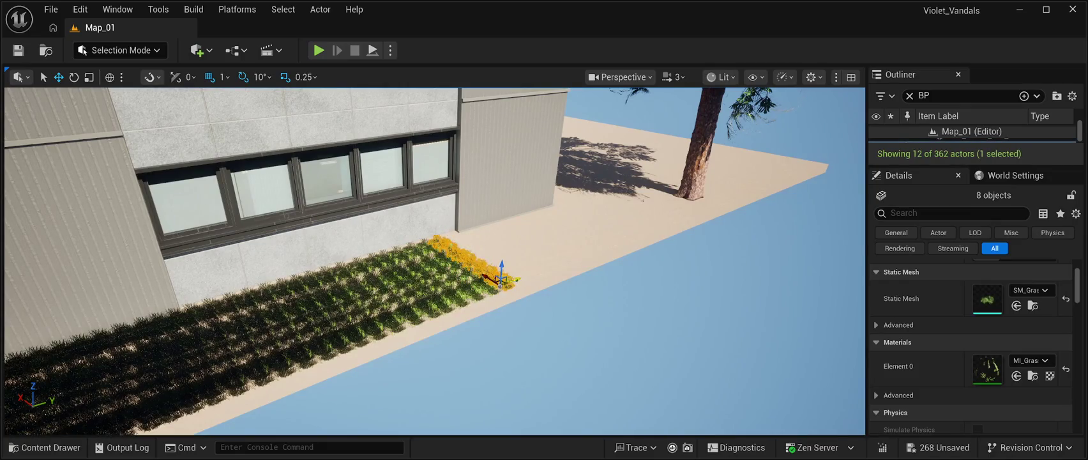
key(ctrl+d)
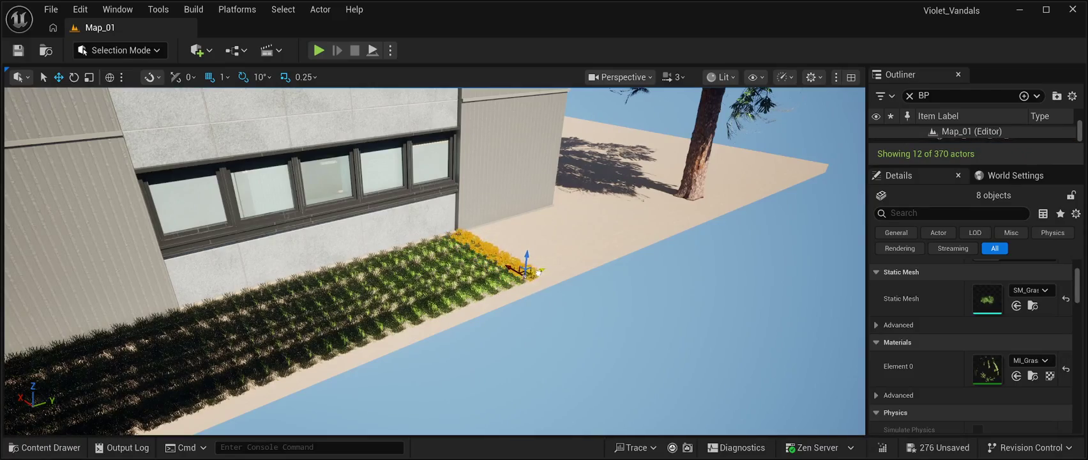
key(ctrl+d)
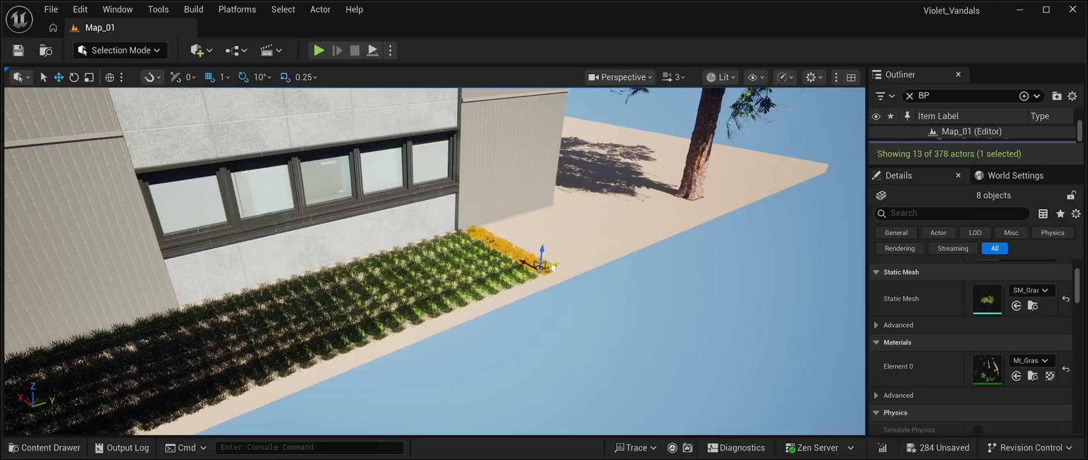
key(ctrl+d)
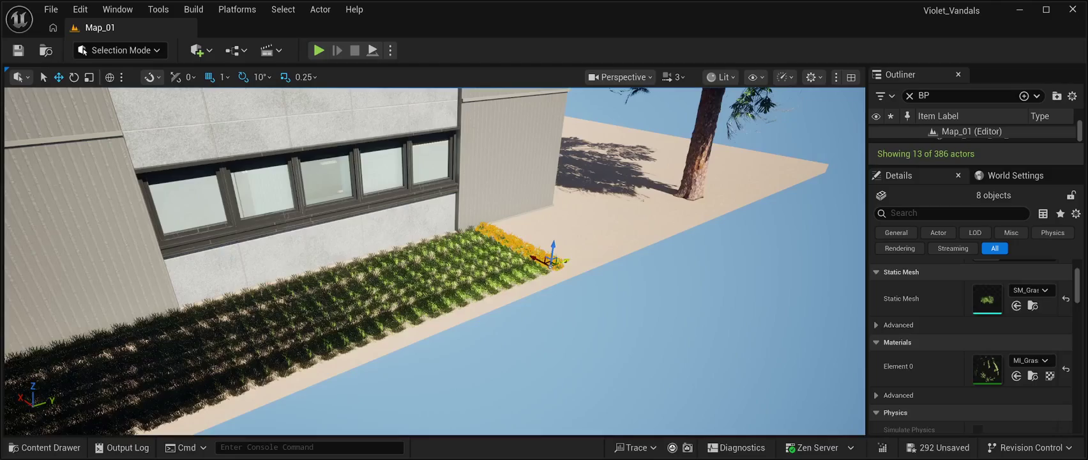
Add more grass rows, sliding them further toward the tree, for 434 actors total.
key(ctrl+d)
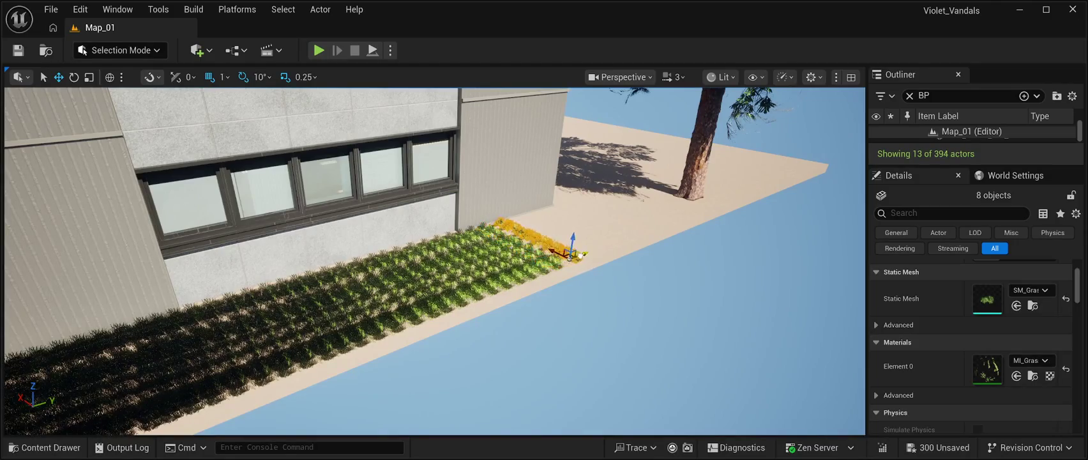
key(ctrl+d)
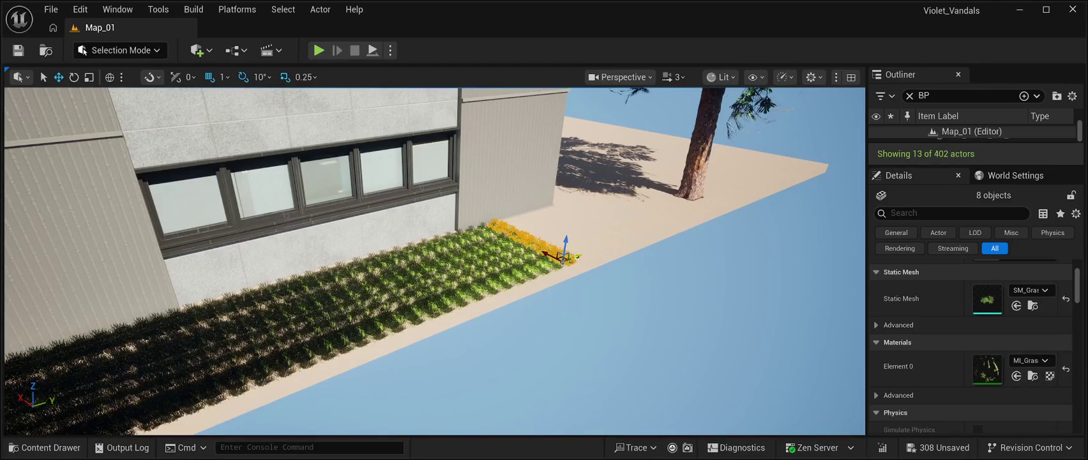
key(ctrl+d)
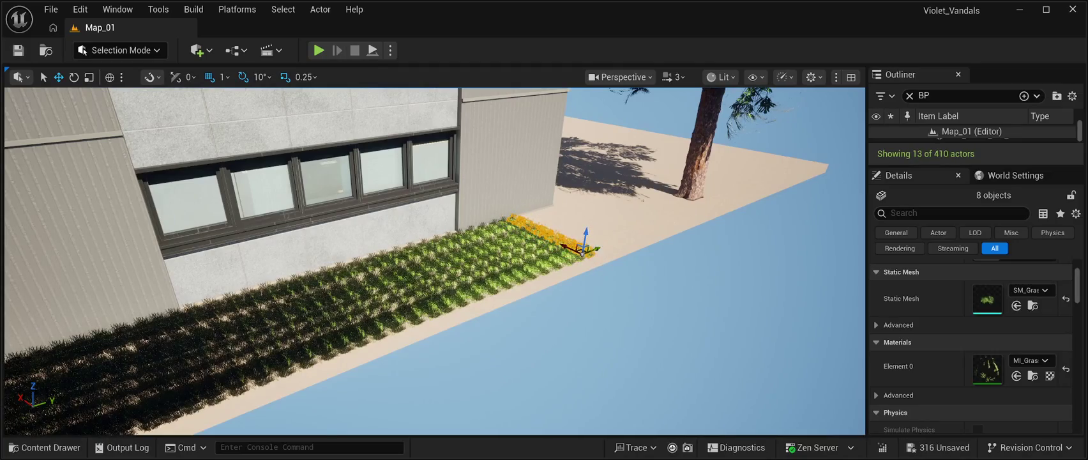
key(ctrl+d)
drag(603, 247, 620, 242)
key(ctrl+d)
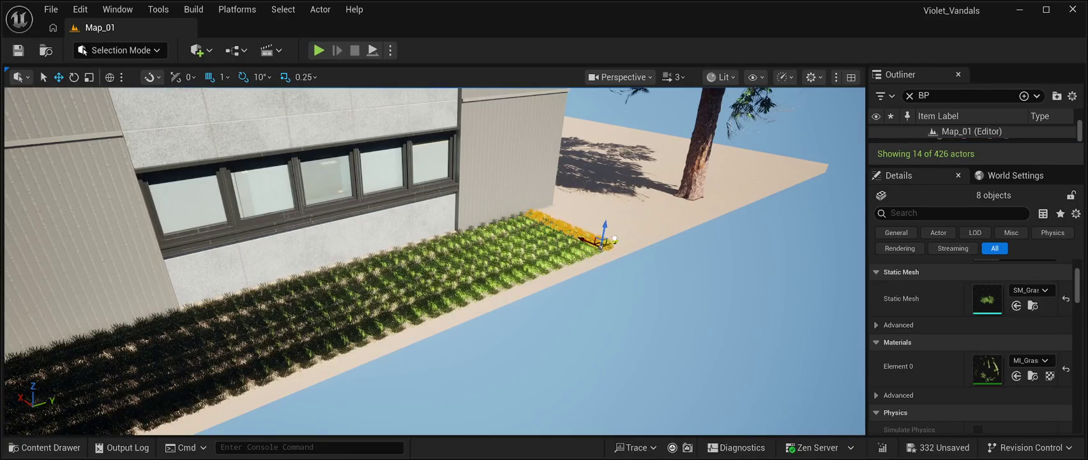
drag(615, 242, 626, 238)
Duplicate the grass row eight more times along the building base.
key(f)
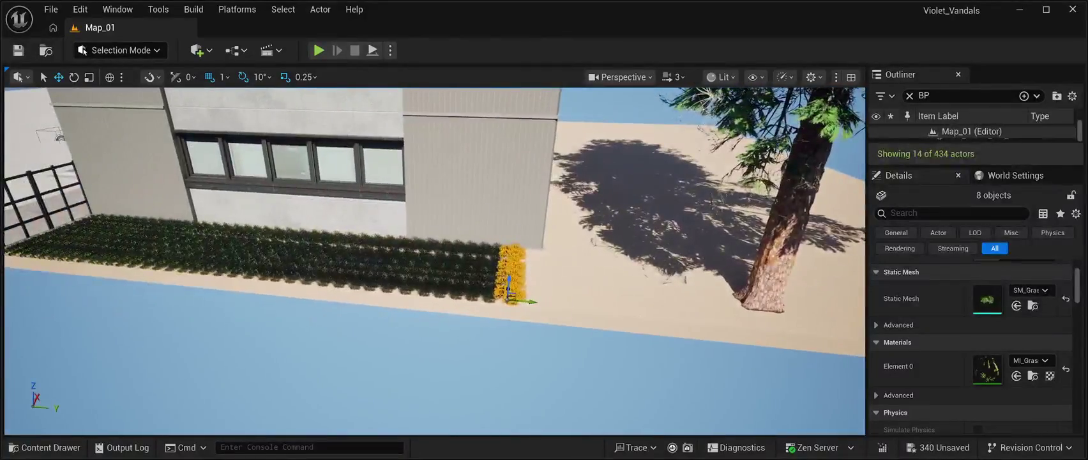
key(ctrl+d)
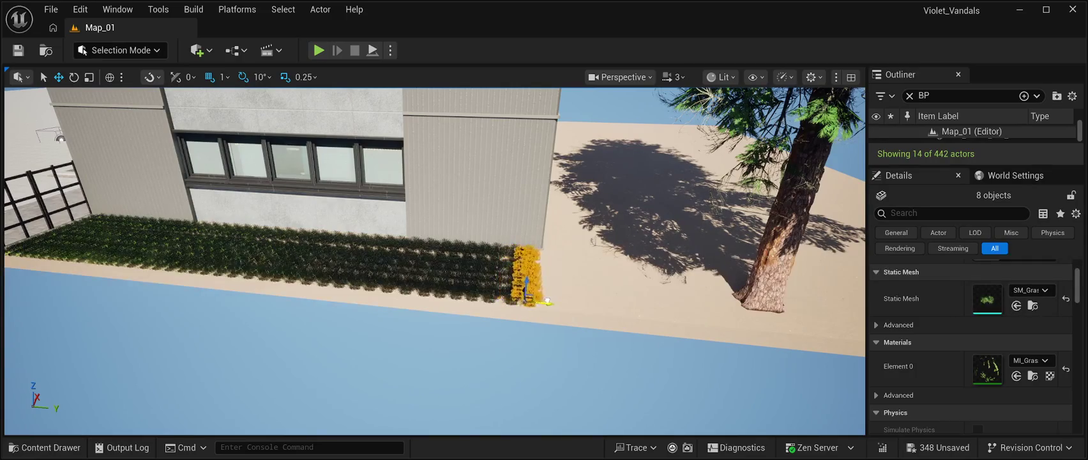
key(ctrl+d)
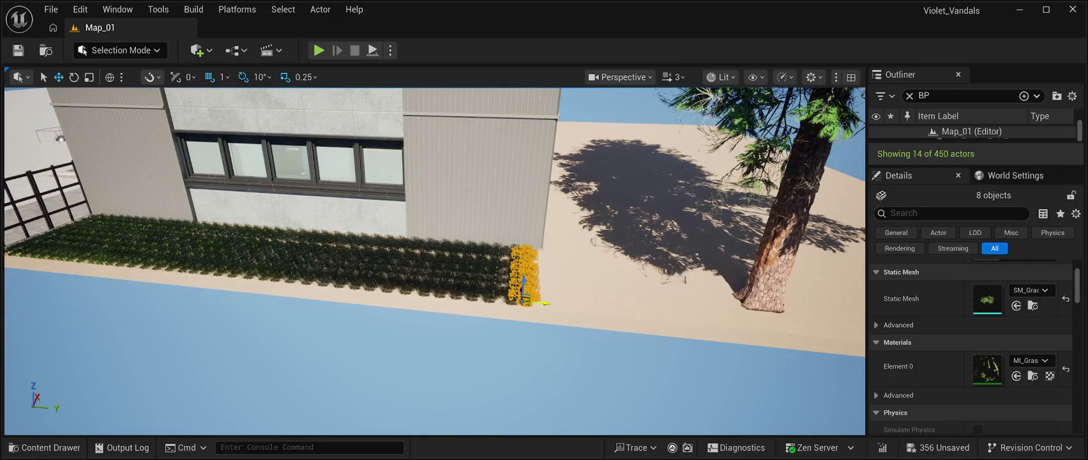
key(ctrl+d)
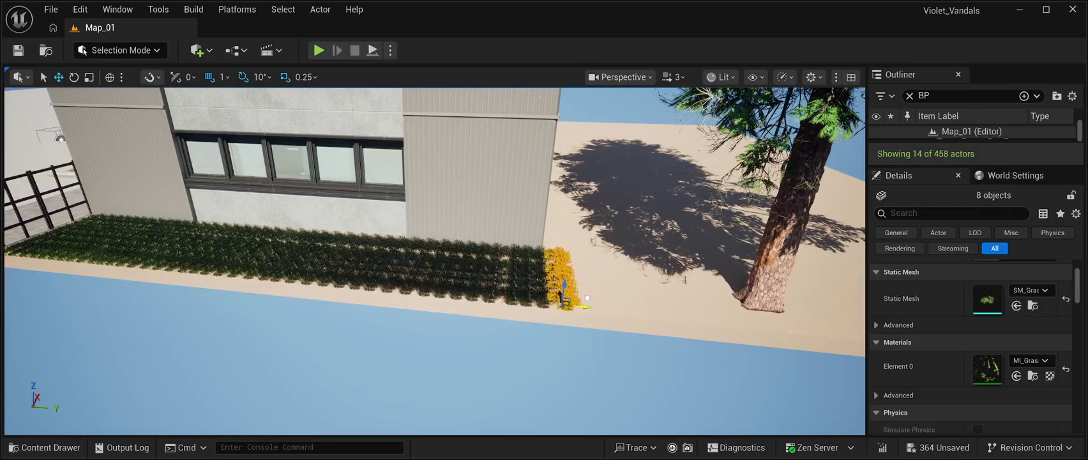
key(ctrl+d)
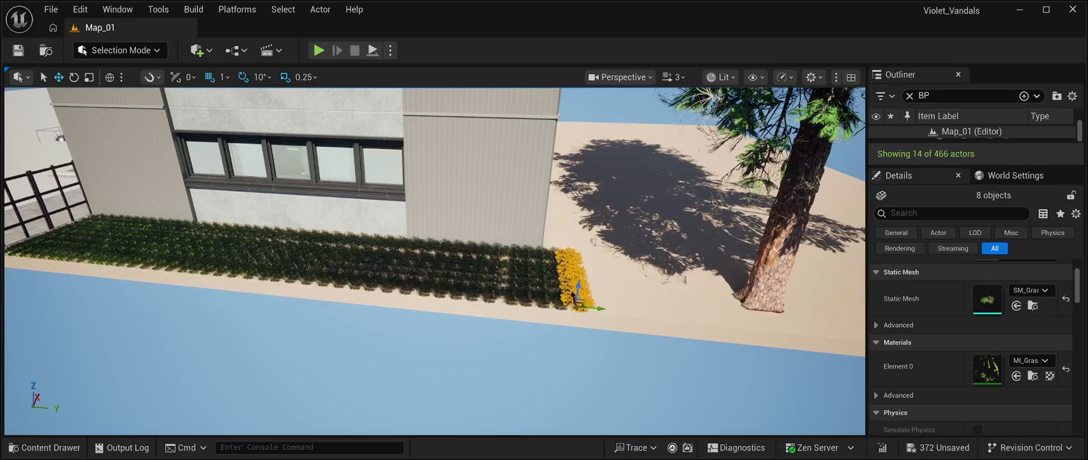
key(ctrl+d)
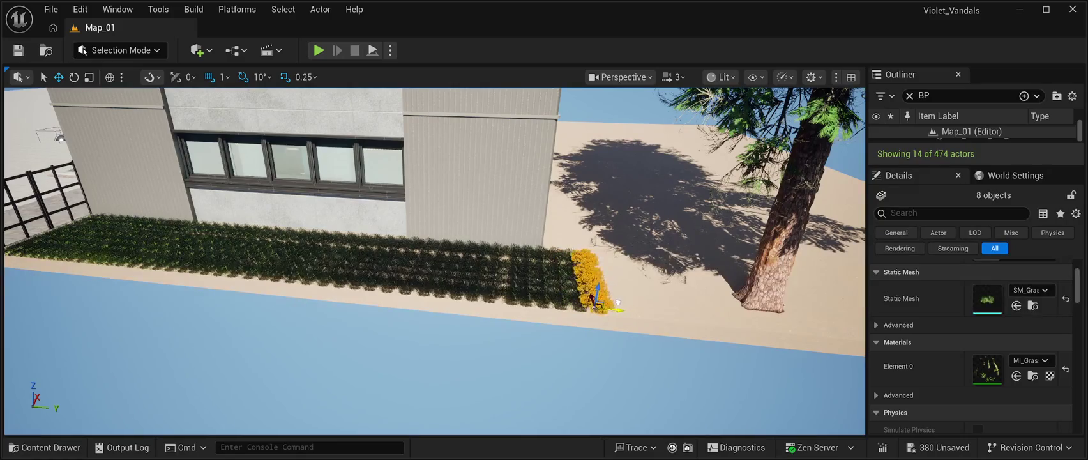
key(ctrl+d)
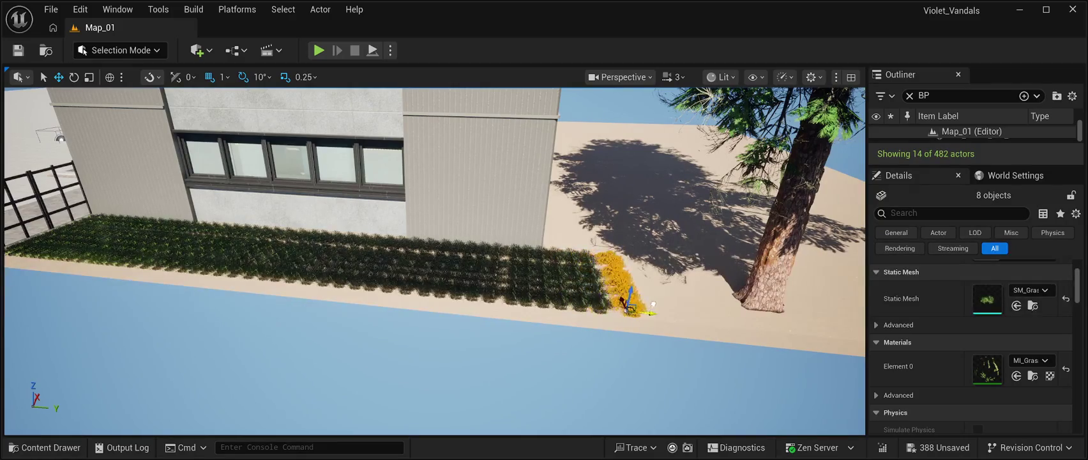
key(ctrl+d)
key(ctrl+d)
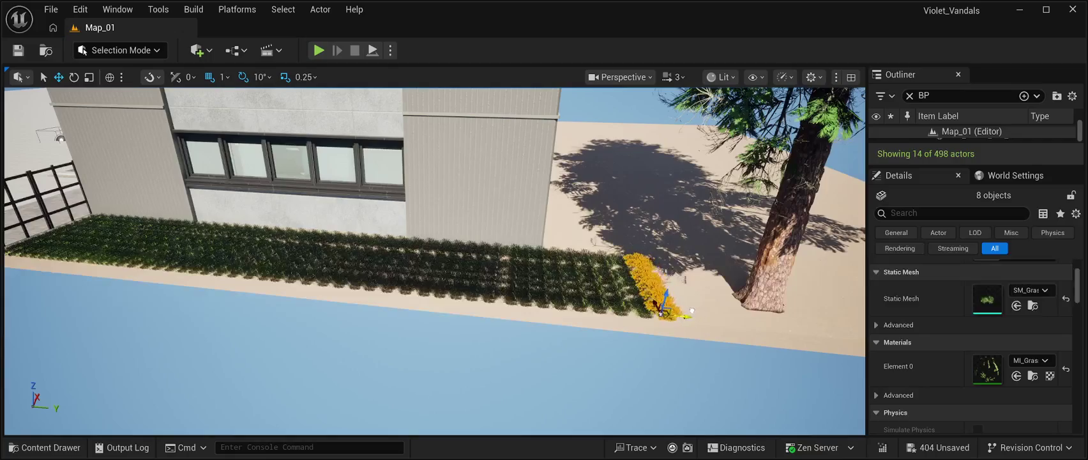
key(ctrl+d)
Add and shift the final grass rows up to the conifer trunk, ending at 546 actors.
drag(684, 316, 710, 317)
key(ctrl+d)
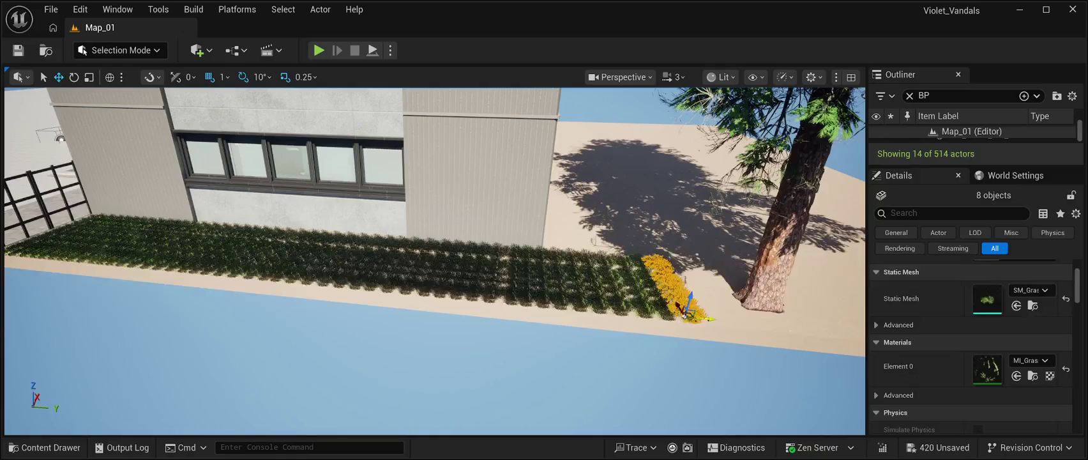
drag(684, 315, 703, 317)
key(ctrl+d)
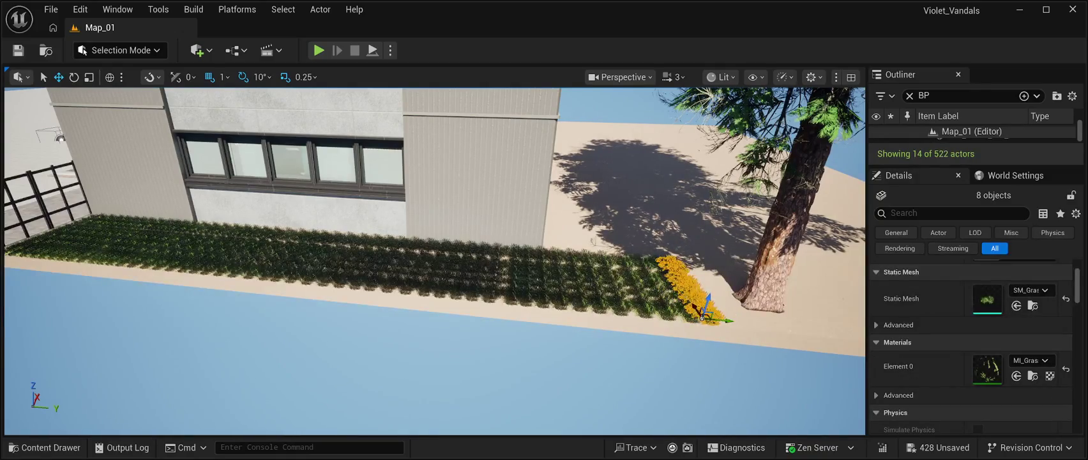
drag(730, 321, 743, 323)
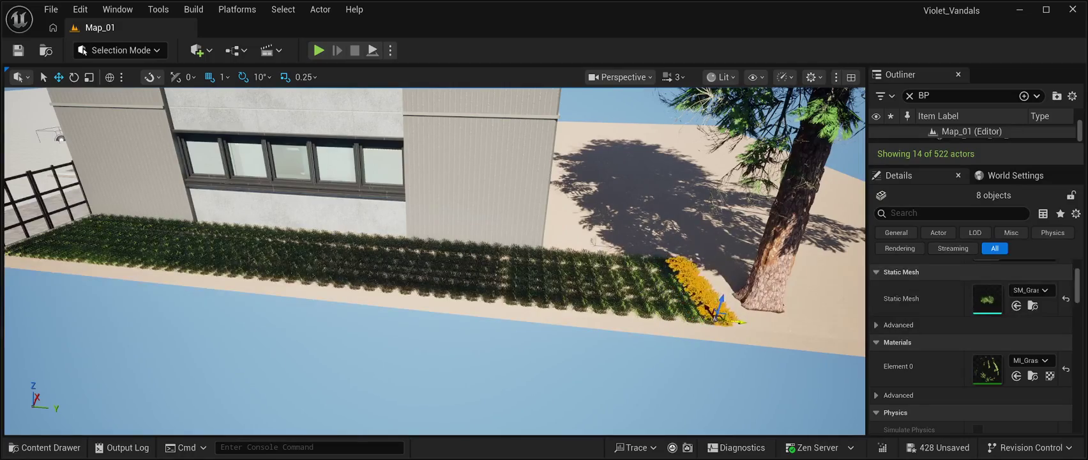
key(ctrl+d)
key(f)
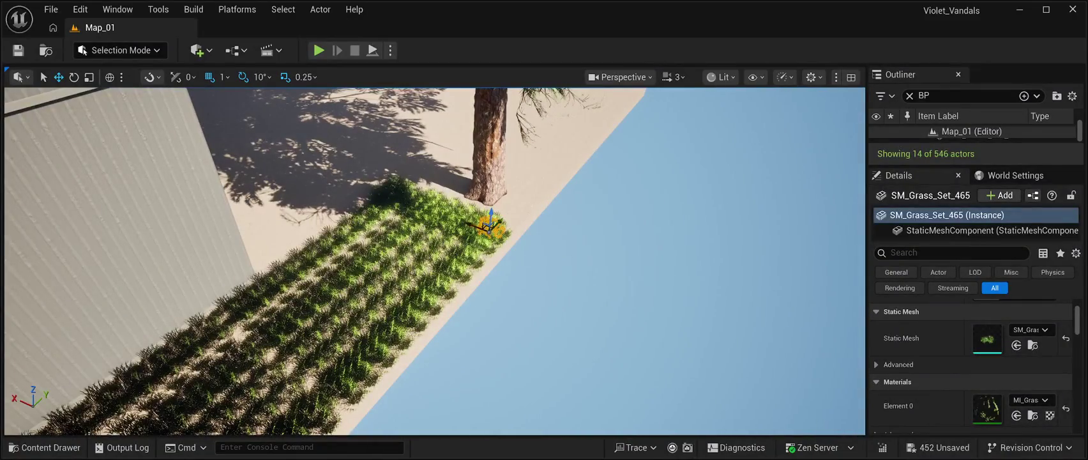
Select grass clumps beside the tree to form the new eight-clump group.
ctrl+click(476, 229)
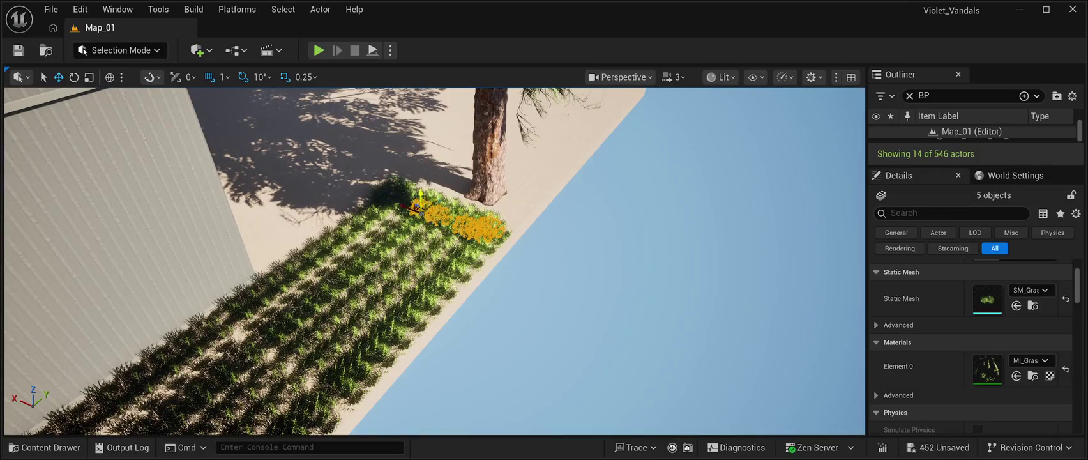
ctrl+click(388, 188)
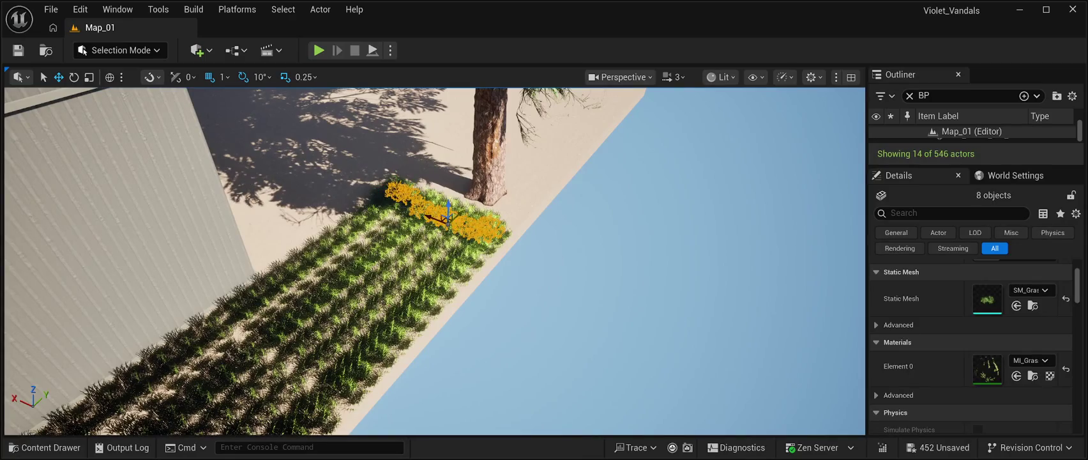
Duplicate the eight-clump group eight times to thicken the bed along the wall.
key(ctrl+d)
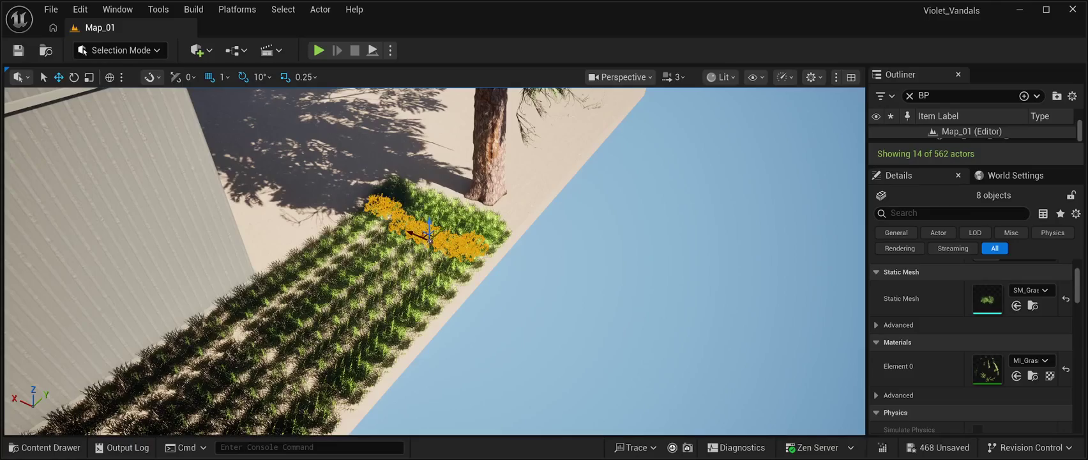
key(ctrl+d)
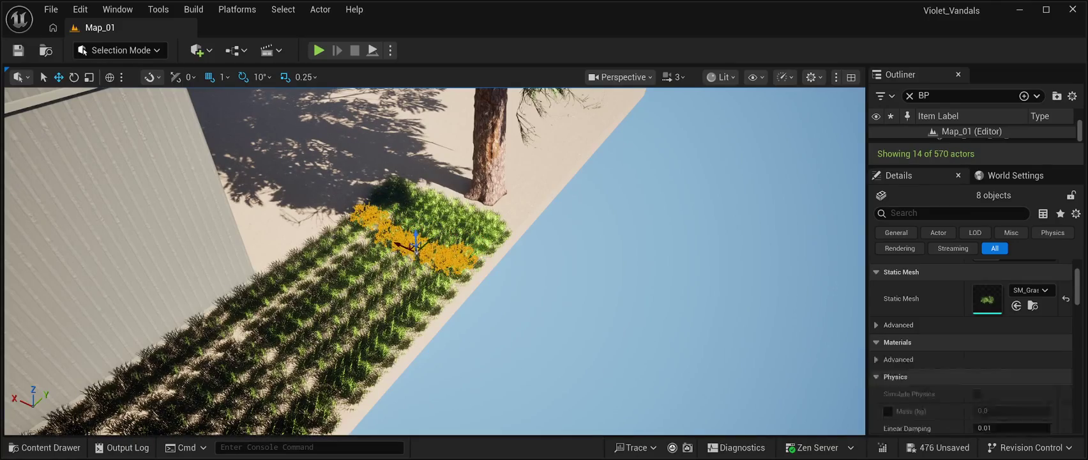
key(ctrl+d)
key(ctrl+d)
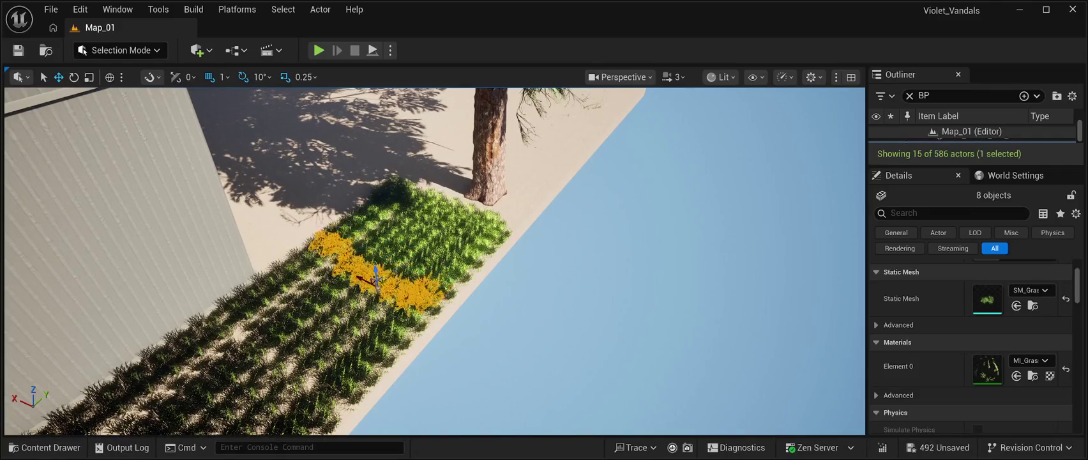
key(ctrl+d)
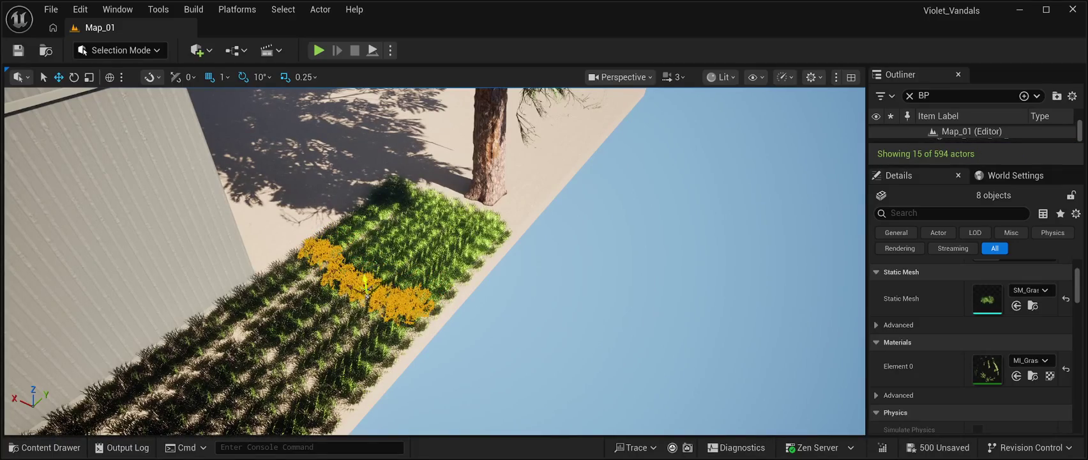
key(ctrl+d)
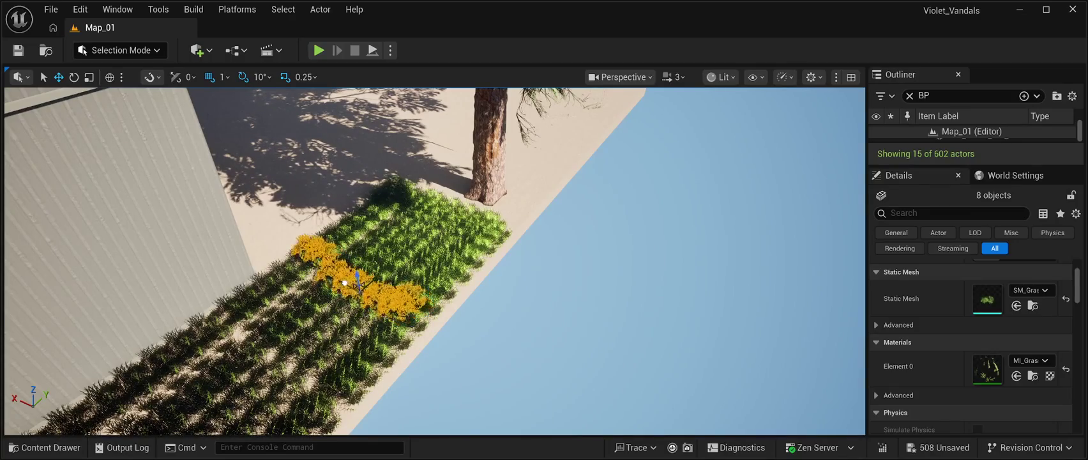
key(ctrl+d)
key(ctrl+d)
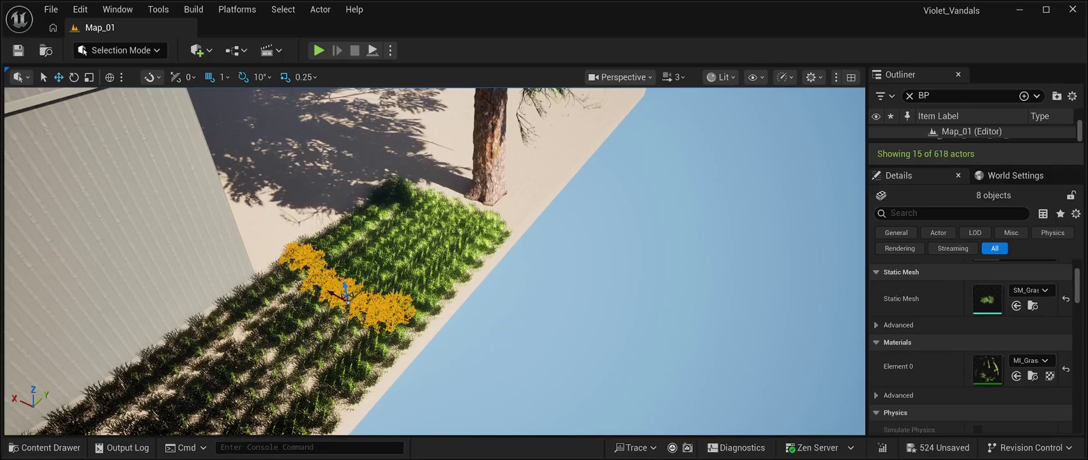
key(ctrl+d)
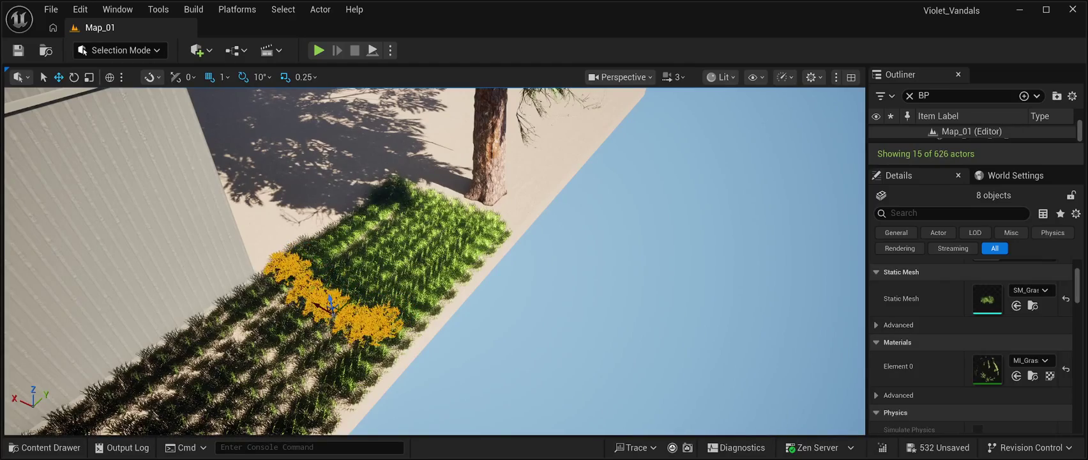
key(ctrl+d)
Add further grass group copies, shifting them along the strip, reaching 714 actors.
key(s)
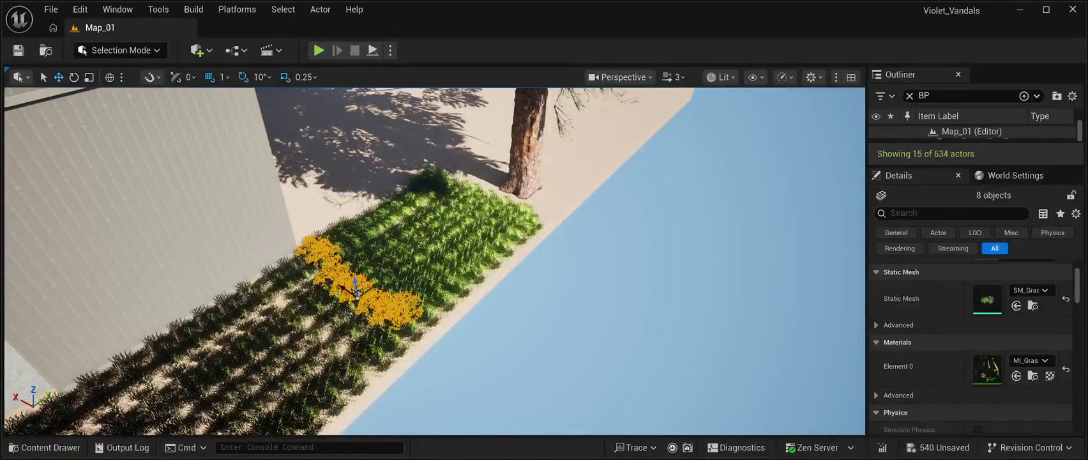
key(ctrl+d)
key(ctrl+d)
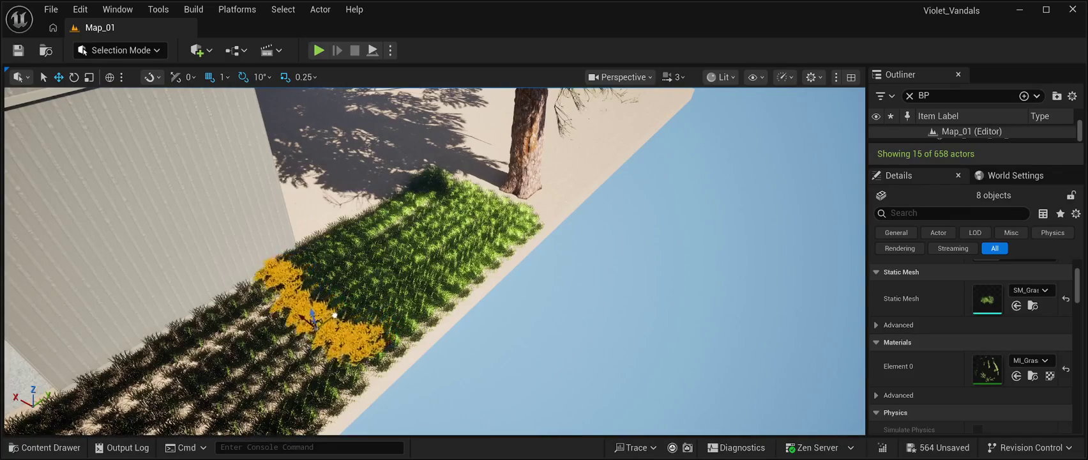
key(ctrl+d)
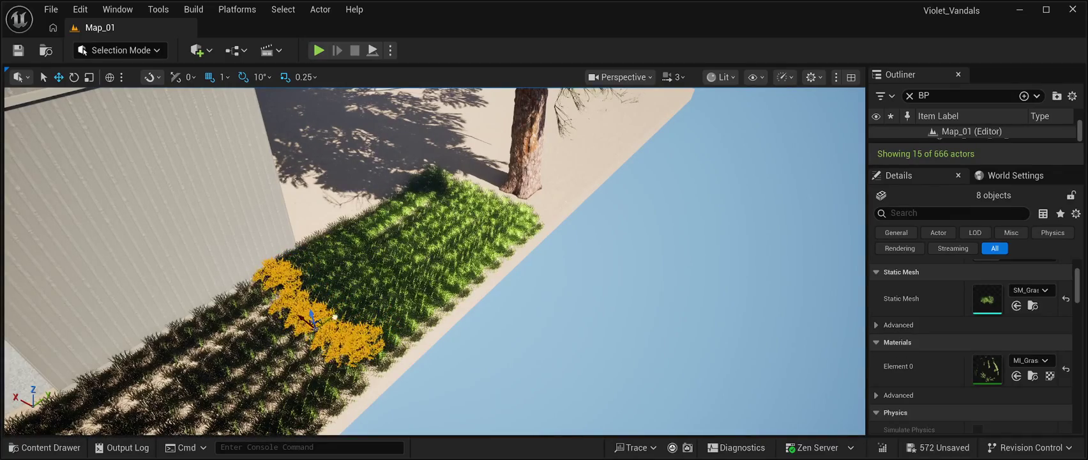
key(ctrl+d)
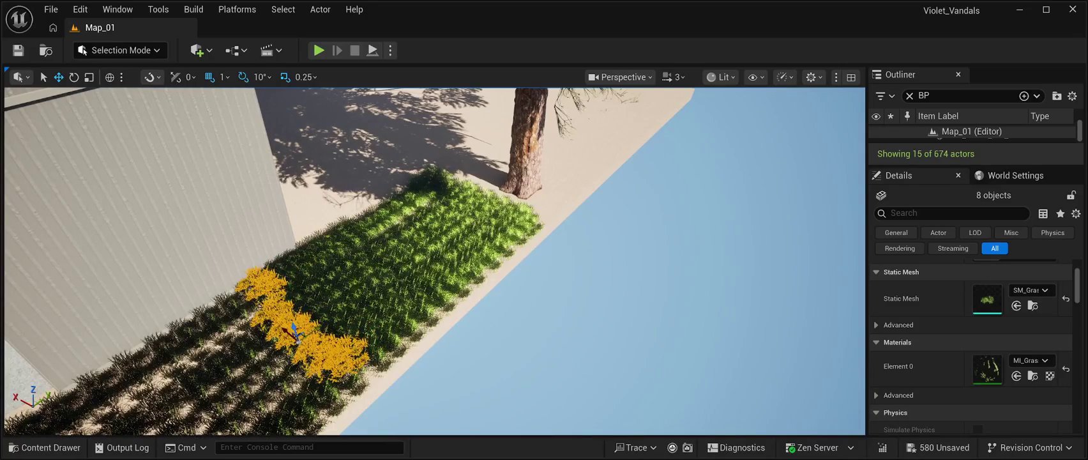
key(ctrl+d)
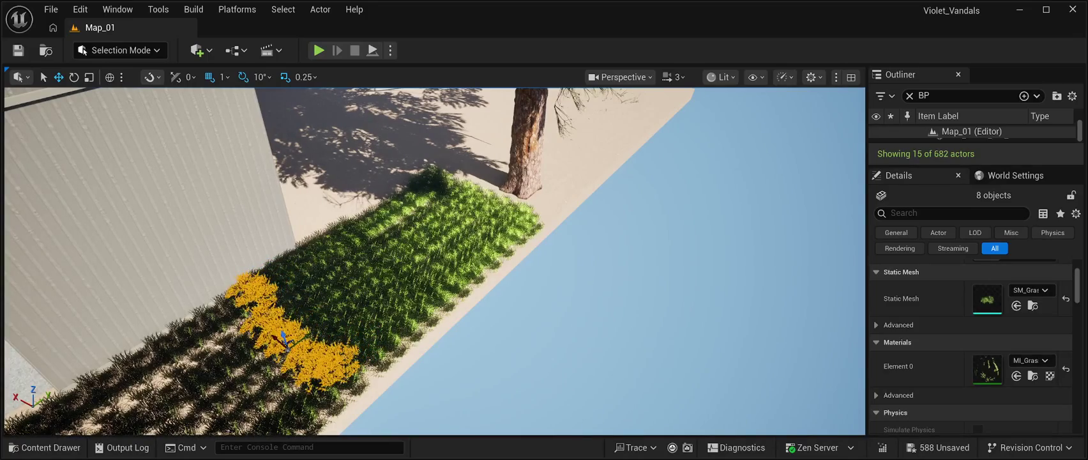
key(ctrl+d)
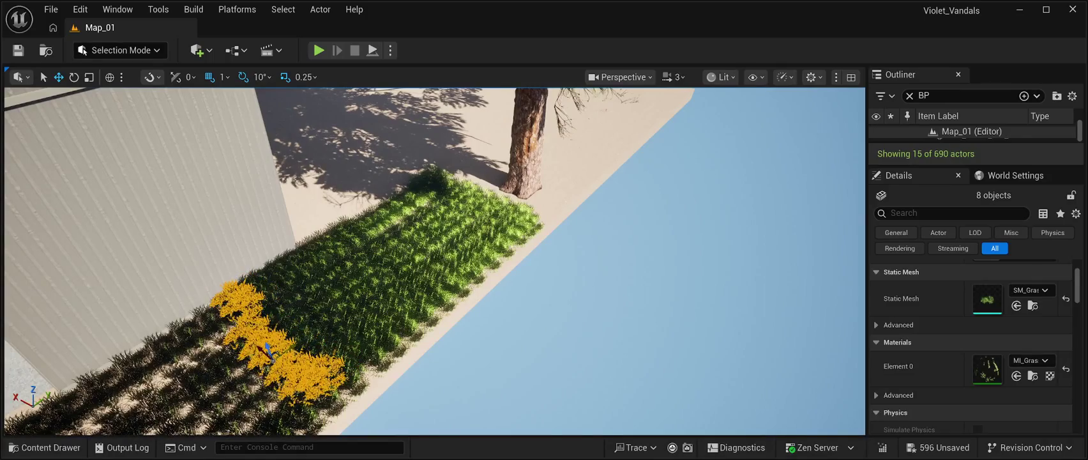
key(ctrl+d)
drag(251, 361, 219, 382)
Step five more grass group copies down the planter strip.
key(ctrl+d)
key(ctrl+d)
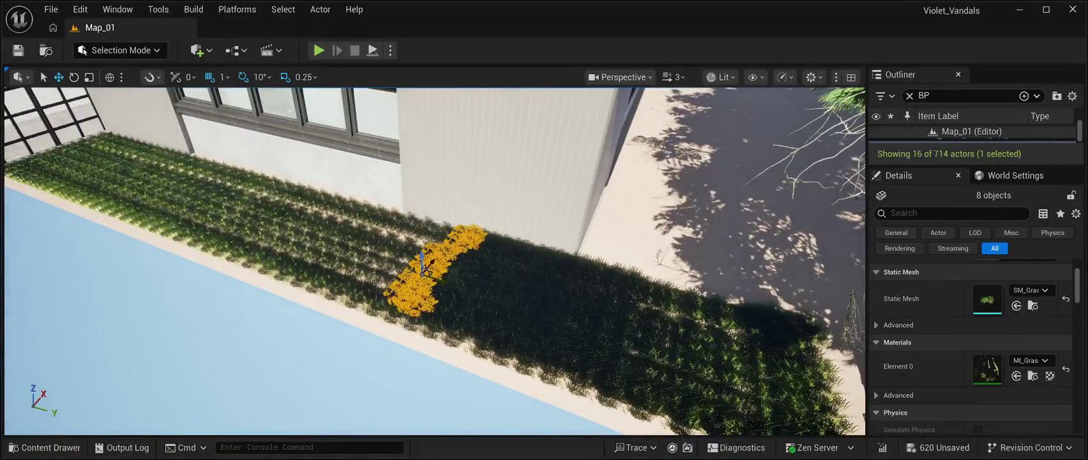
key(ctrl+d)
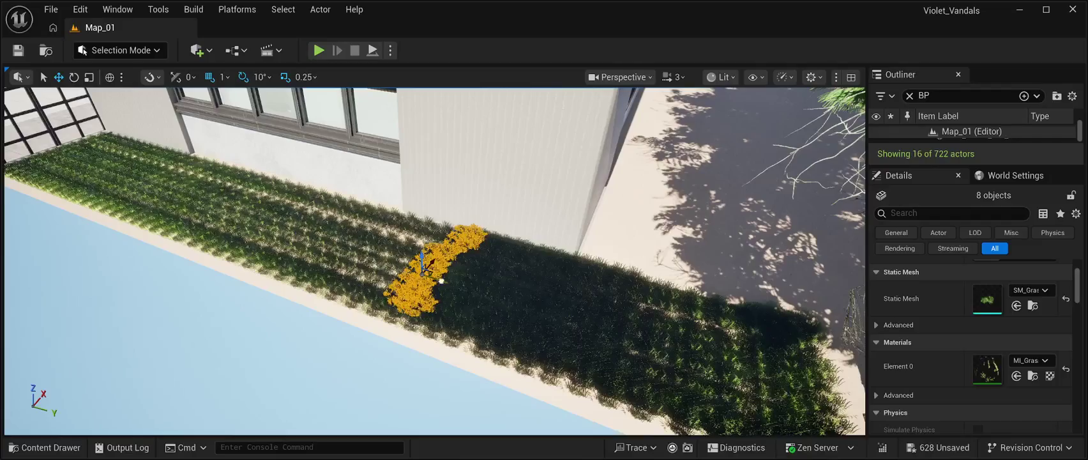
key(ctrl+d)
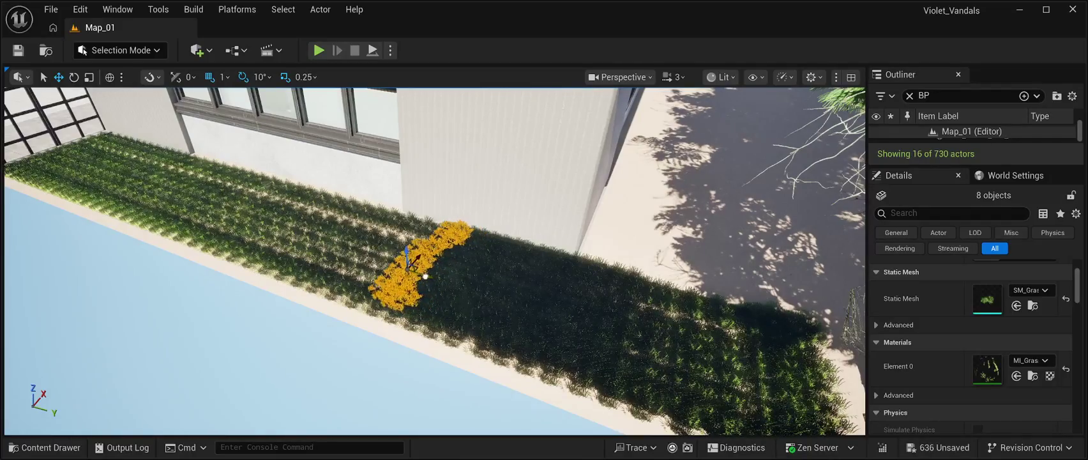
key(ctrl+d)
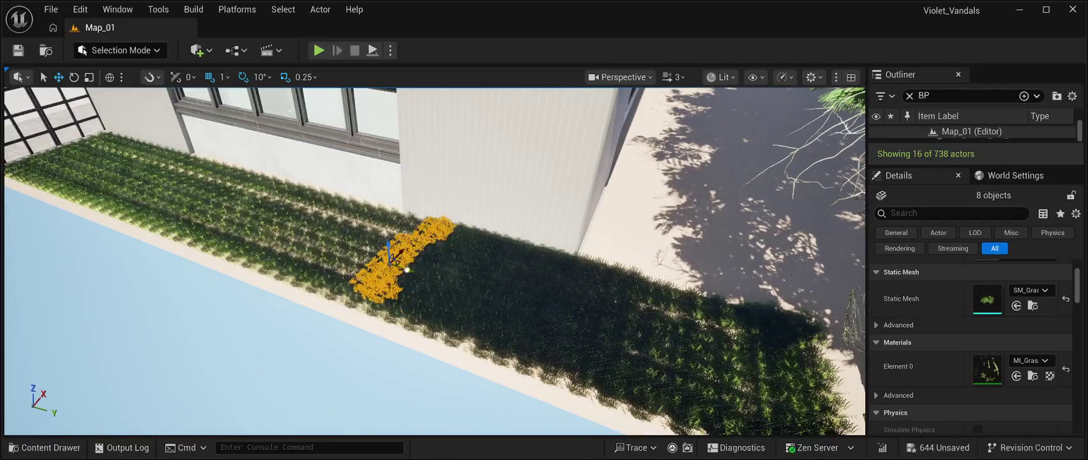
key(ctrl+d)
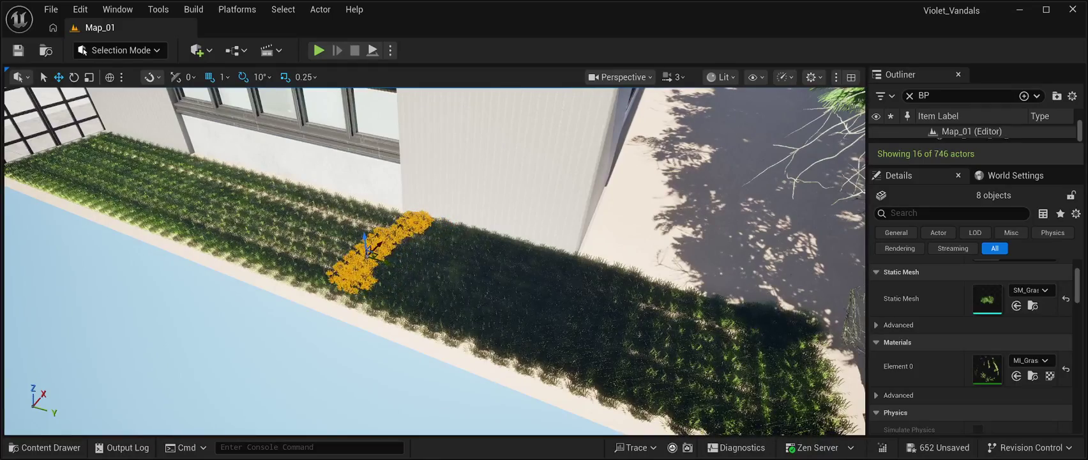
key(Left)
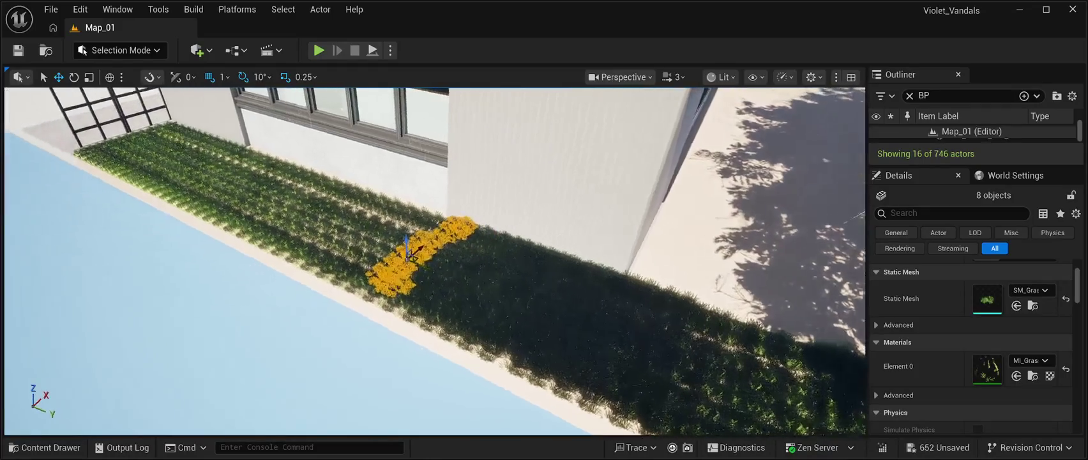
key(Left)
key(Left)
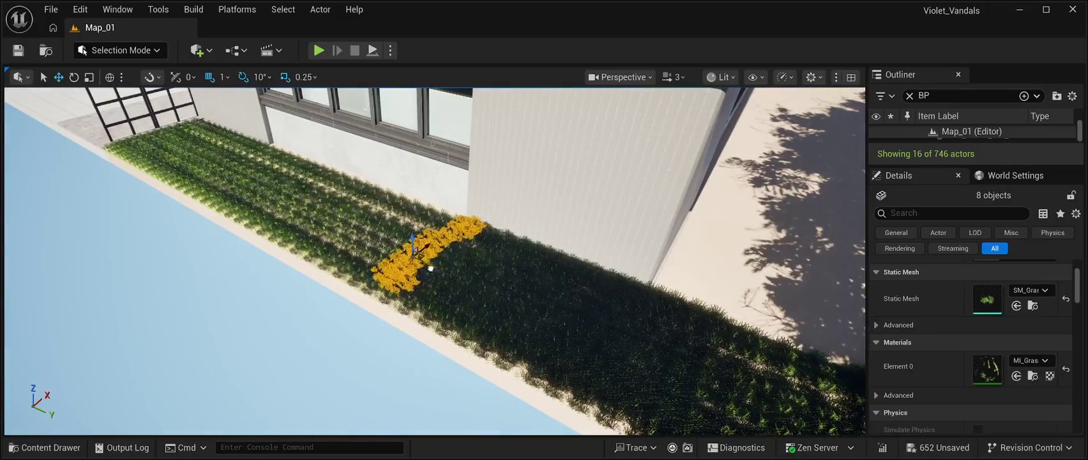
Fill the remaining bed with grass copies toward the railing, reaching 850 actors.
key(ctrl+d)
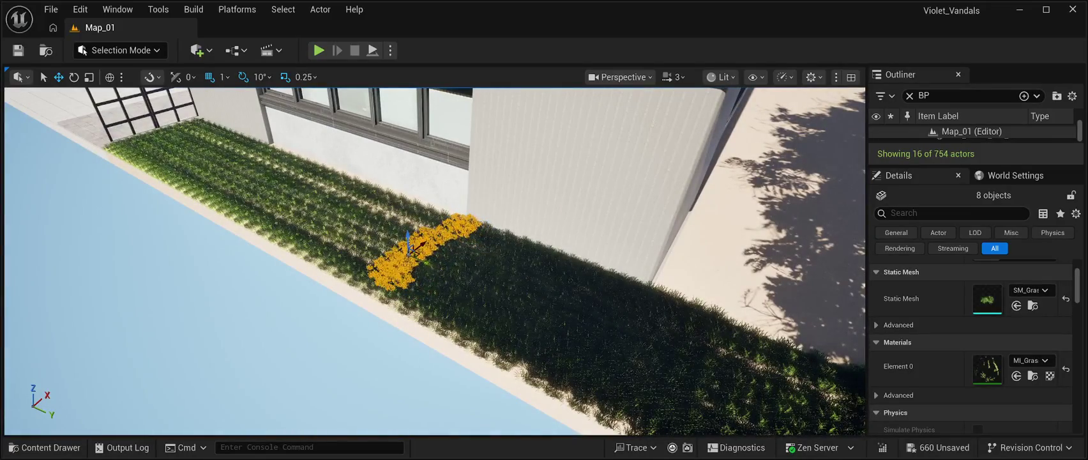
key(ctrl+d)
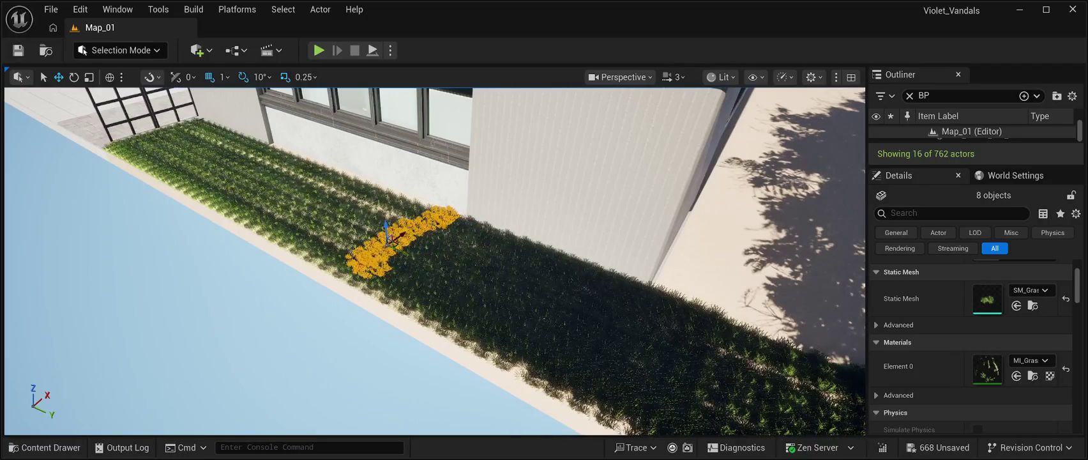
key(ctrl+d)
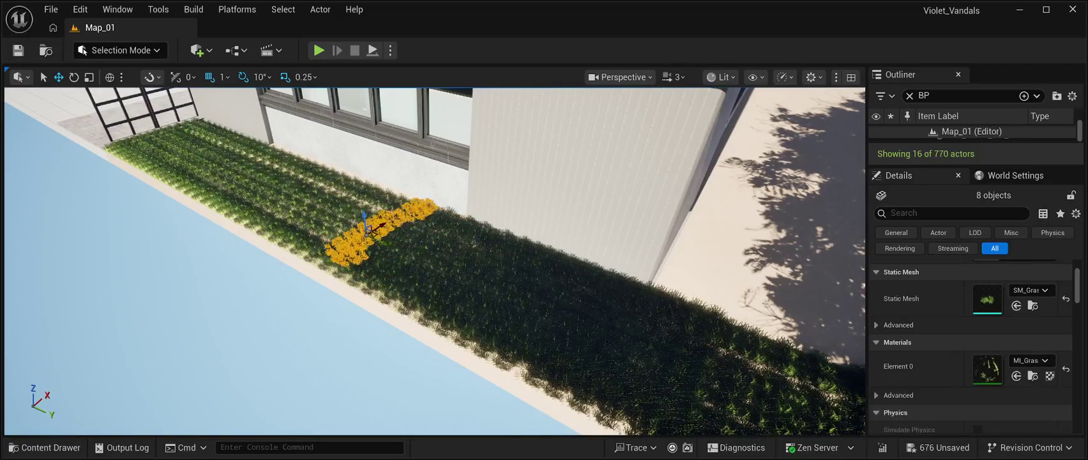
key(ctrl+d)
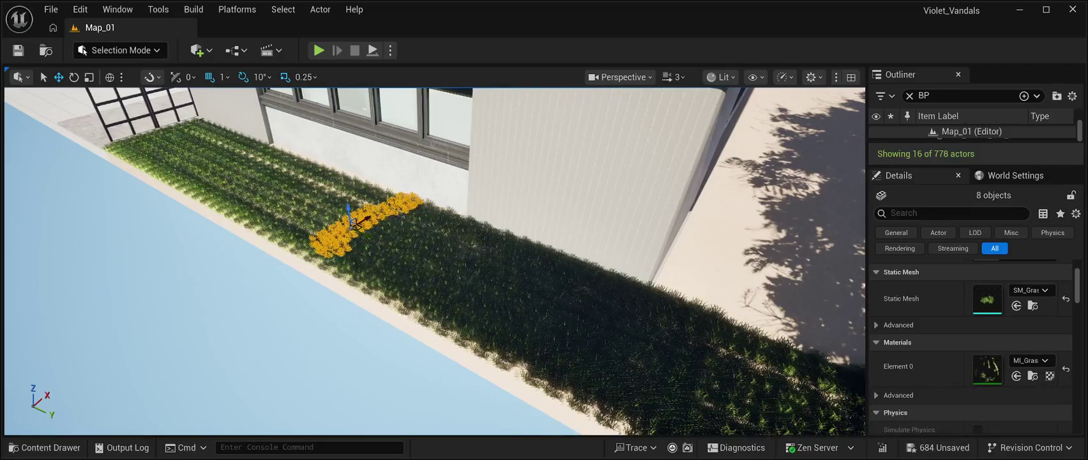
key(ctrl+d)
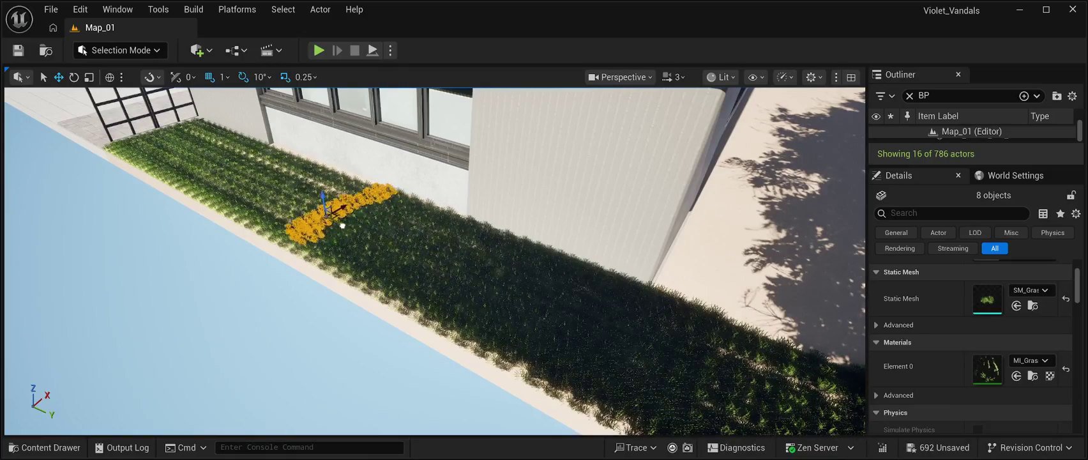
key(ctrl+d)
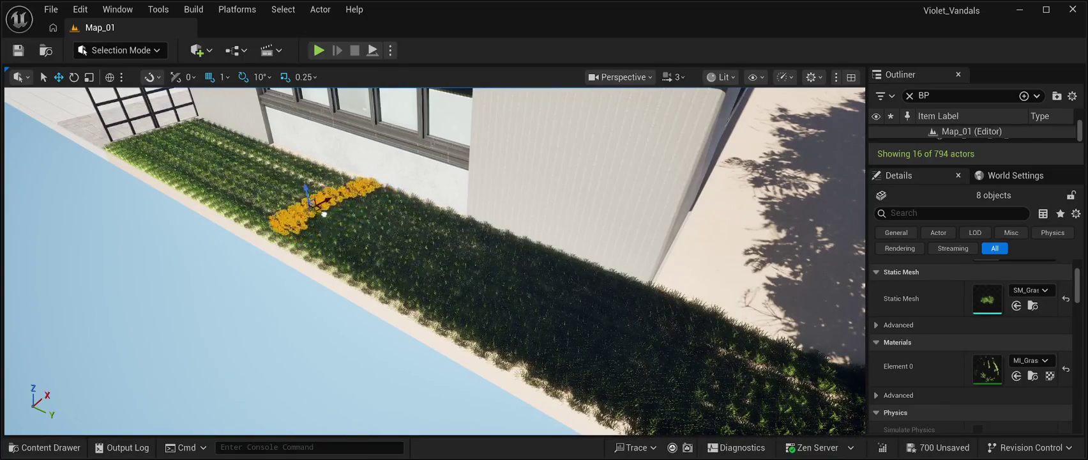
key(ctrl+d)
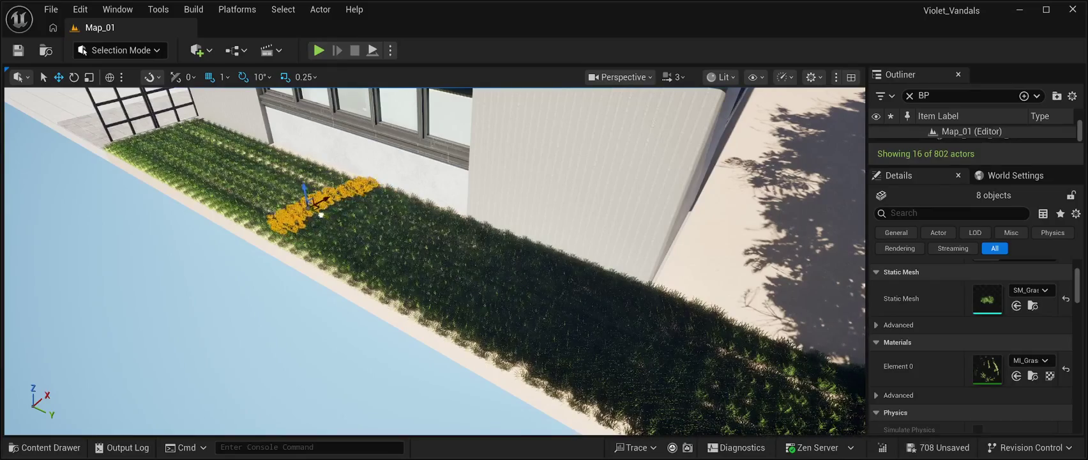
key(ctrl+d)
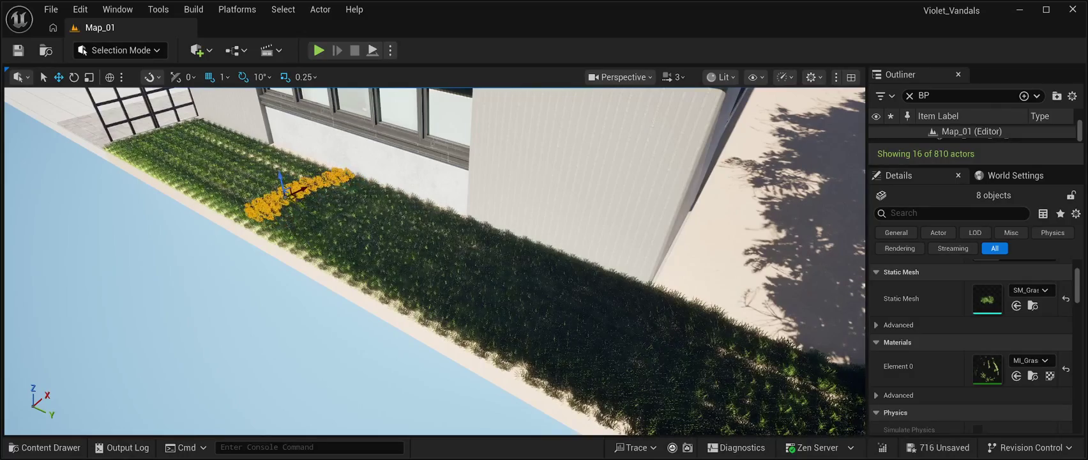
key(ctrl+d)
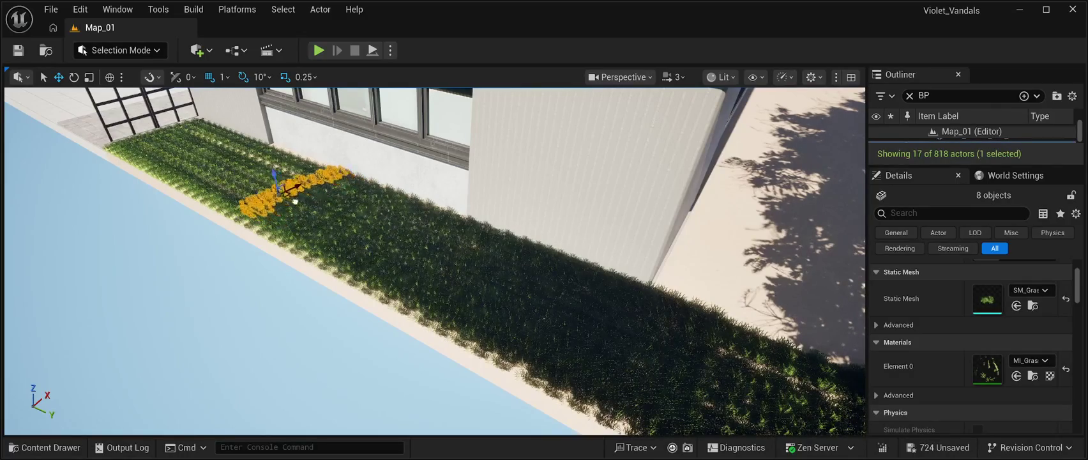
key(ctrl+d)
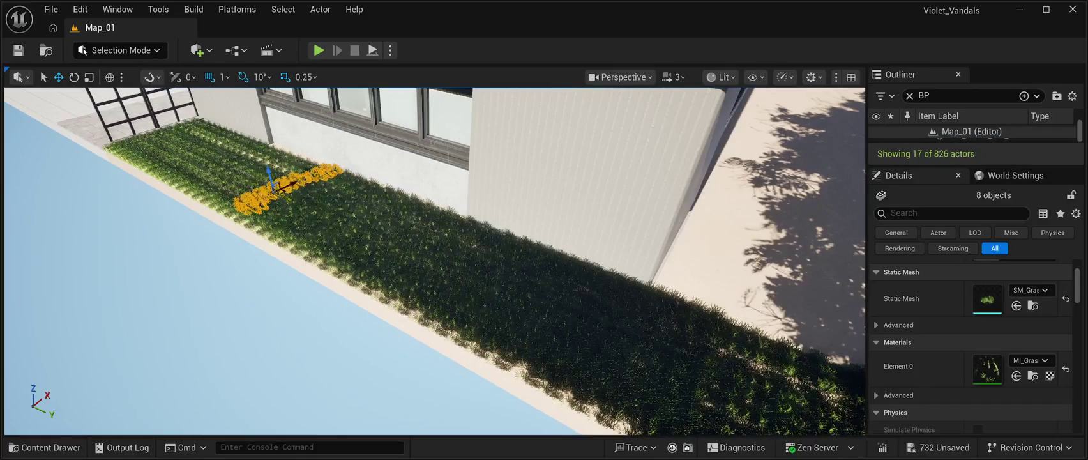
key(ctrl+d)
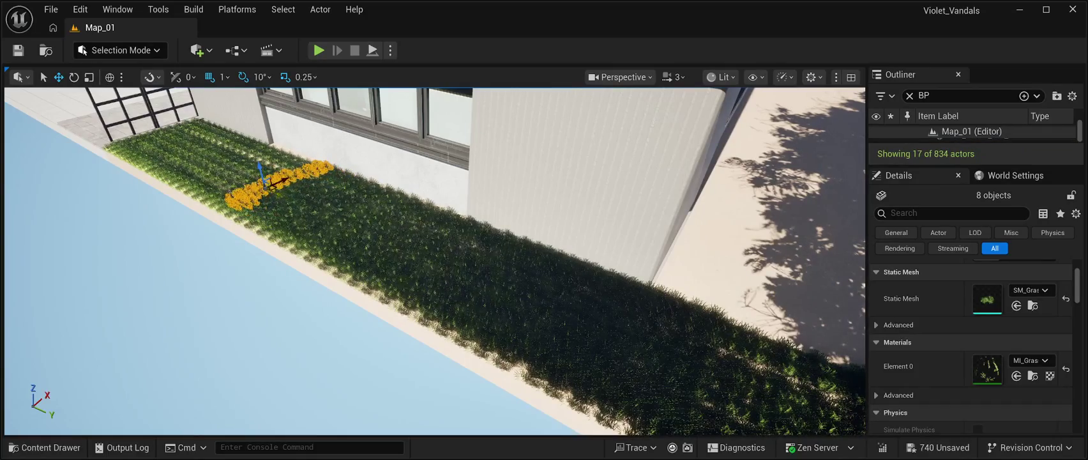
key(ctrl+d)
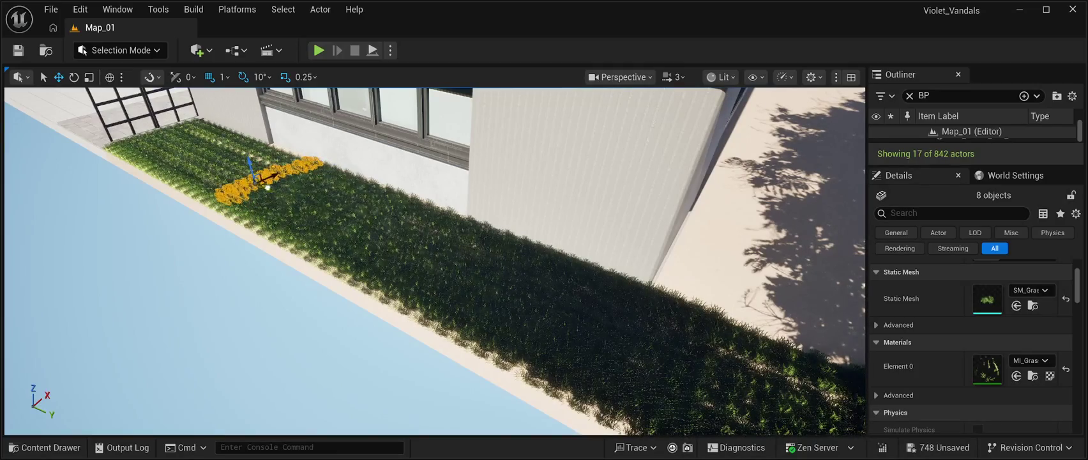
key(ctrl+d)
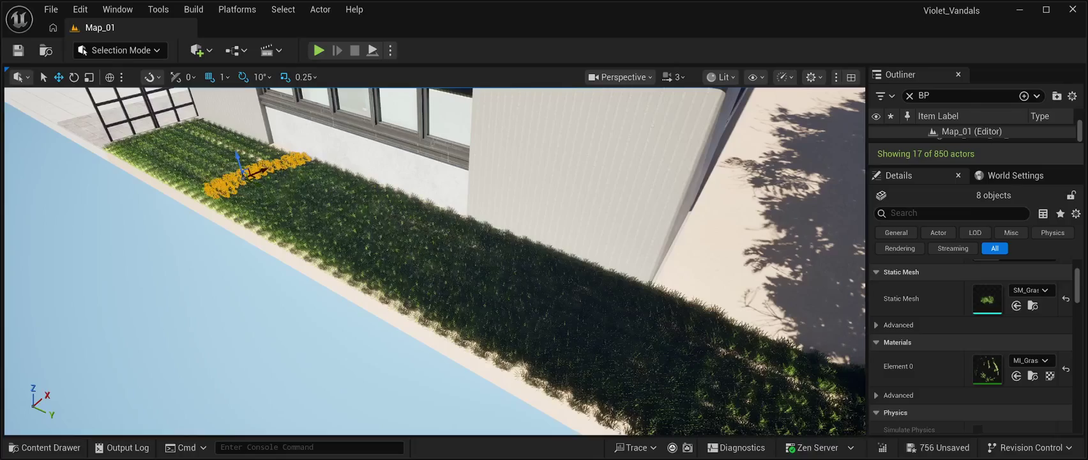
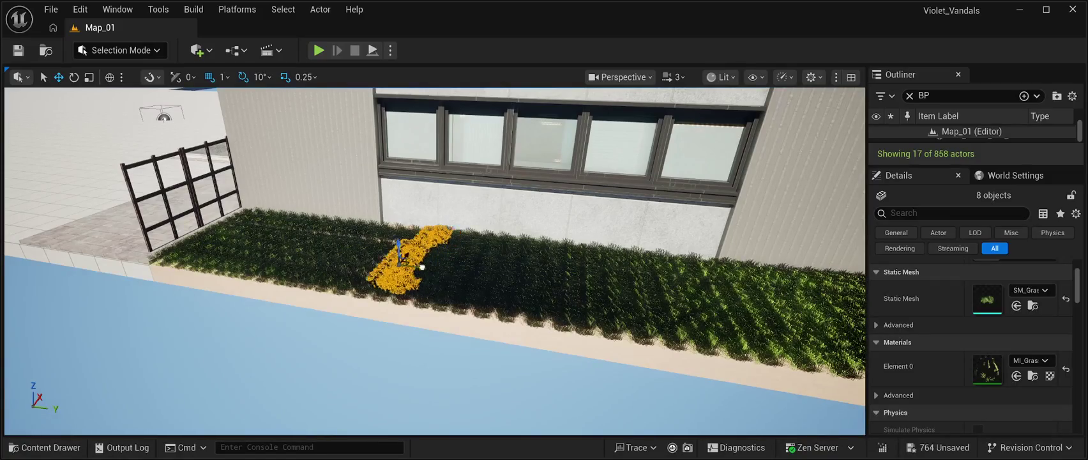
Duplicate the eight-actor grass patch eight times along the planting bed until it reaches the fence.
key(ctrl+d)
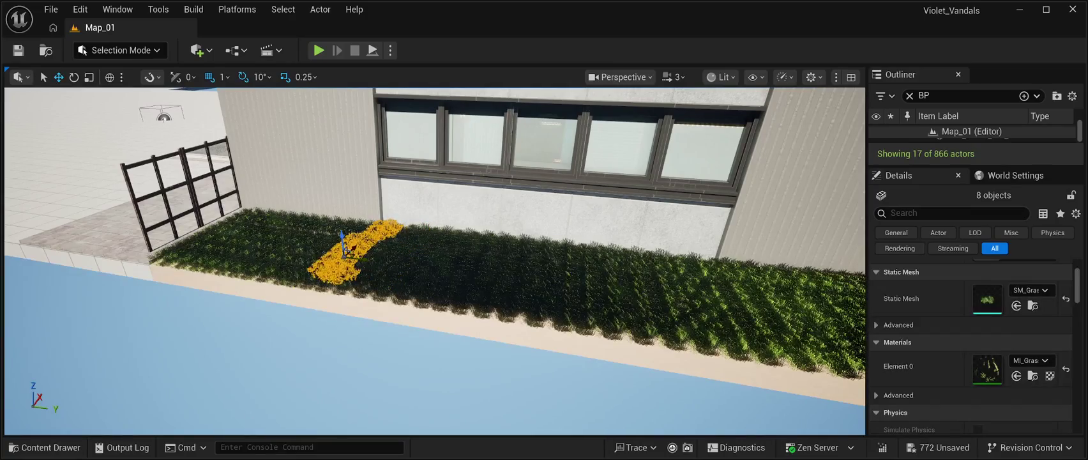
key(ctrl+d)
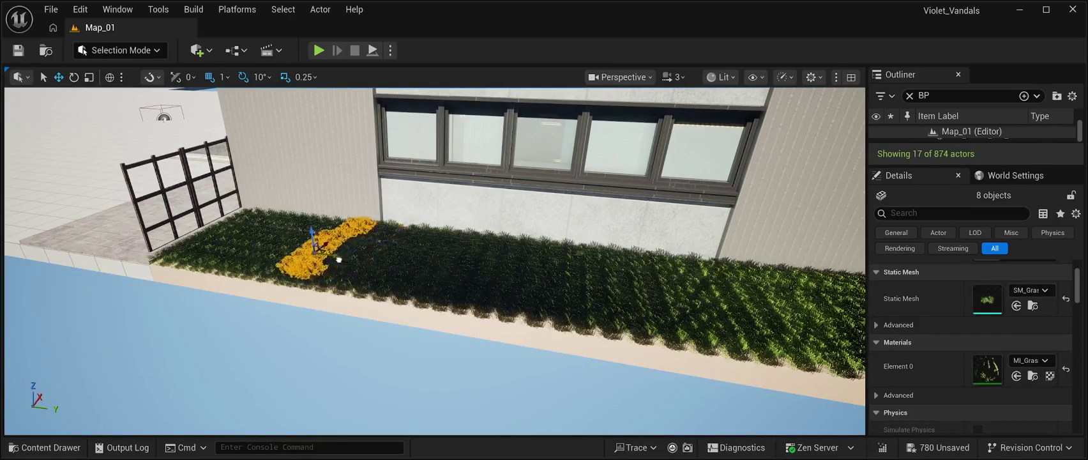
key(ctrl+d)
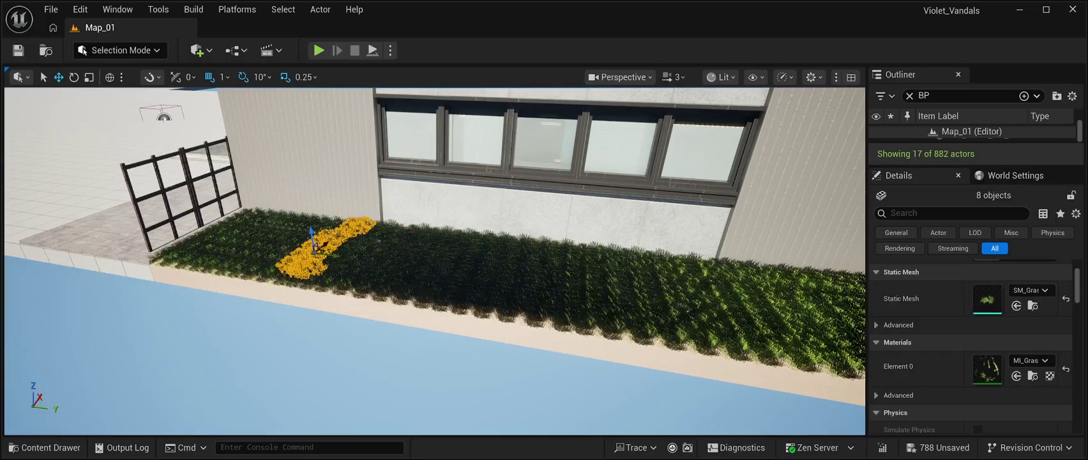
key(ctrl+d)
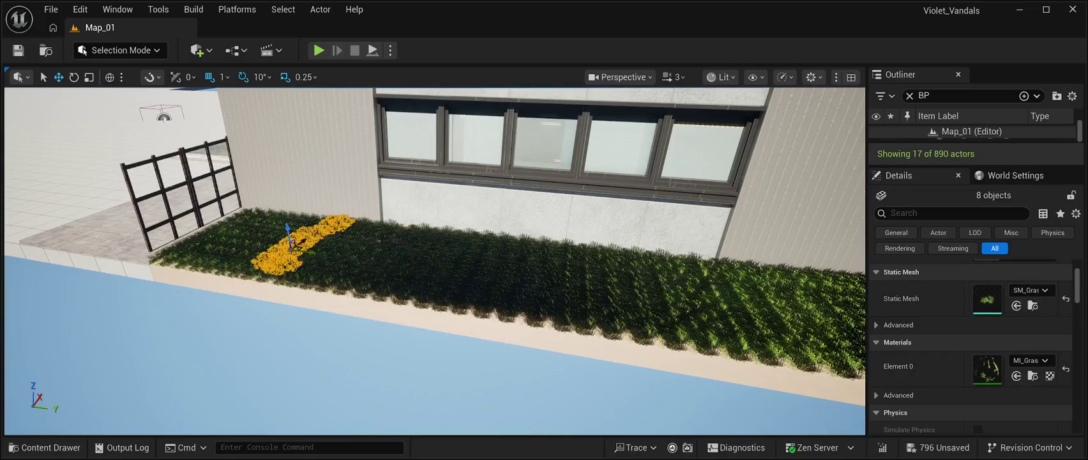
key(ctrl+d)
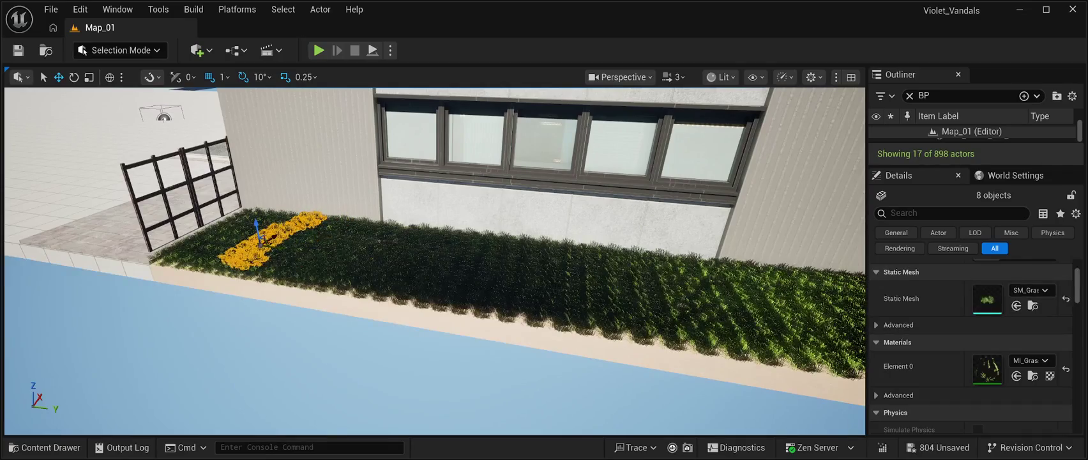
key(ctrl+d)
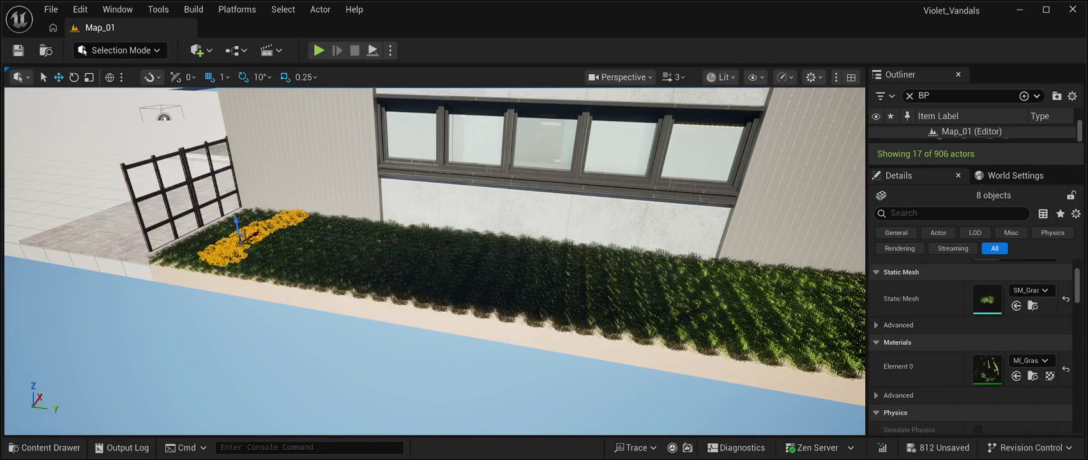
key(ctrl+d)
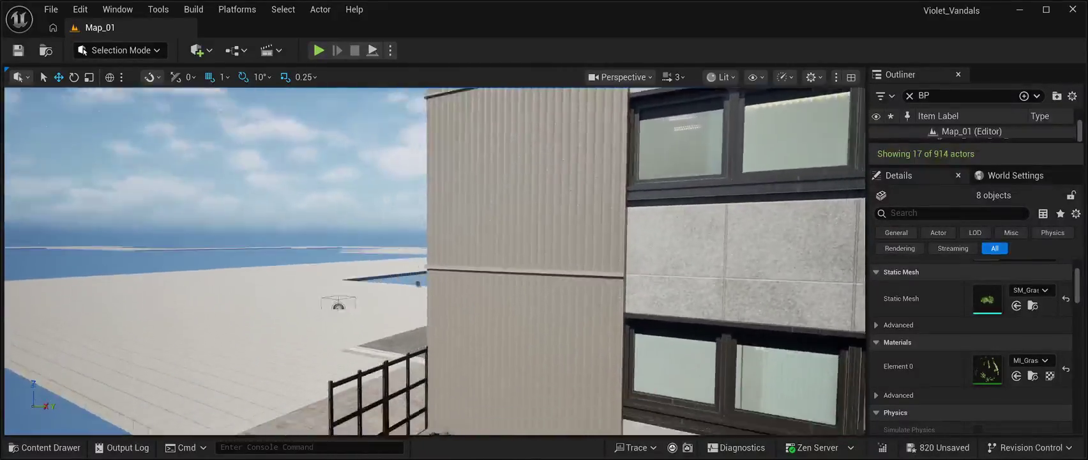
key(f)
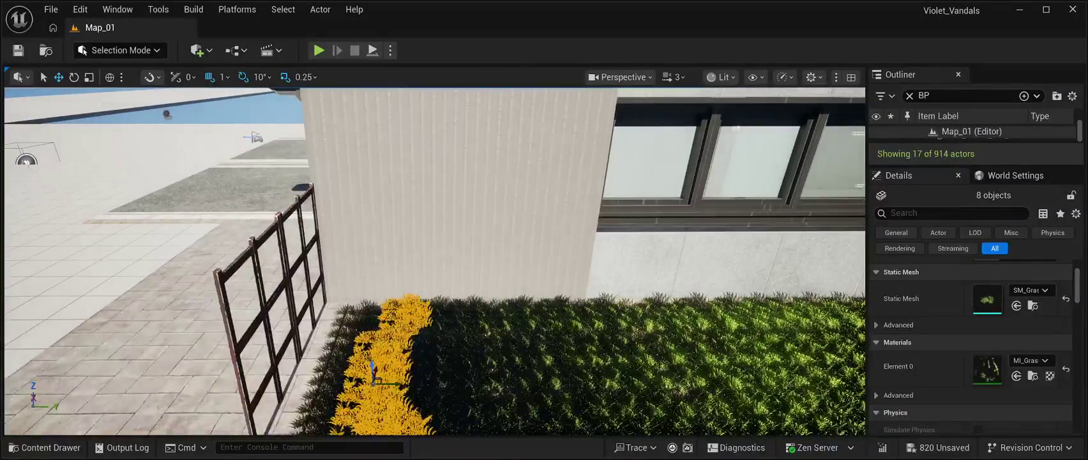
key(f)
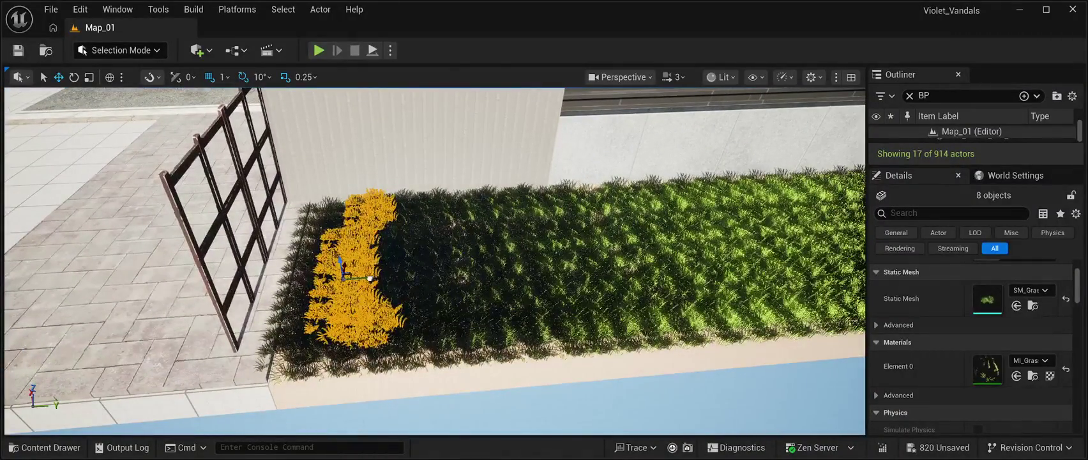
key(ctrl+d)
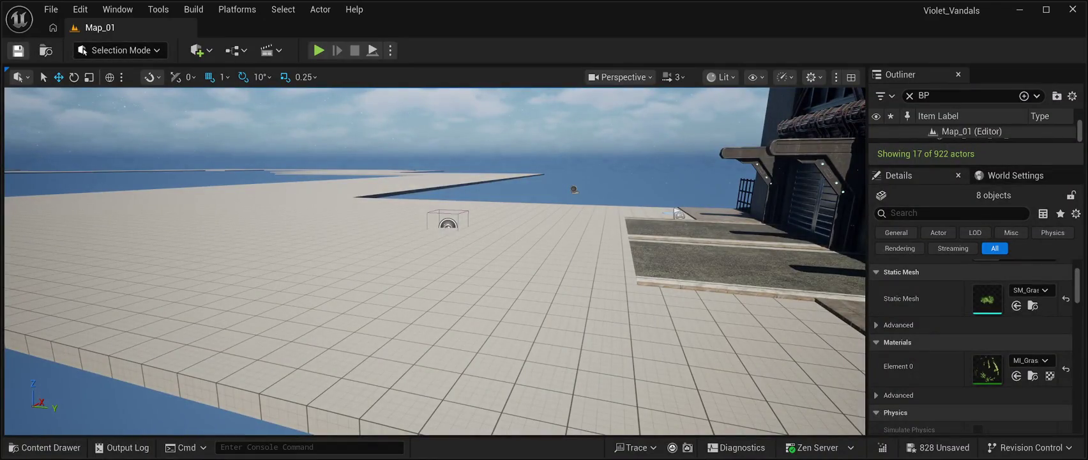
Save Map_01, start Play In Editor and run the character along the walkway to the railing.
click(18, 50)
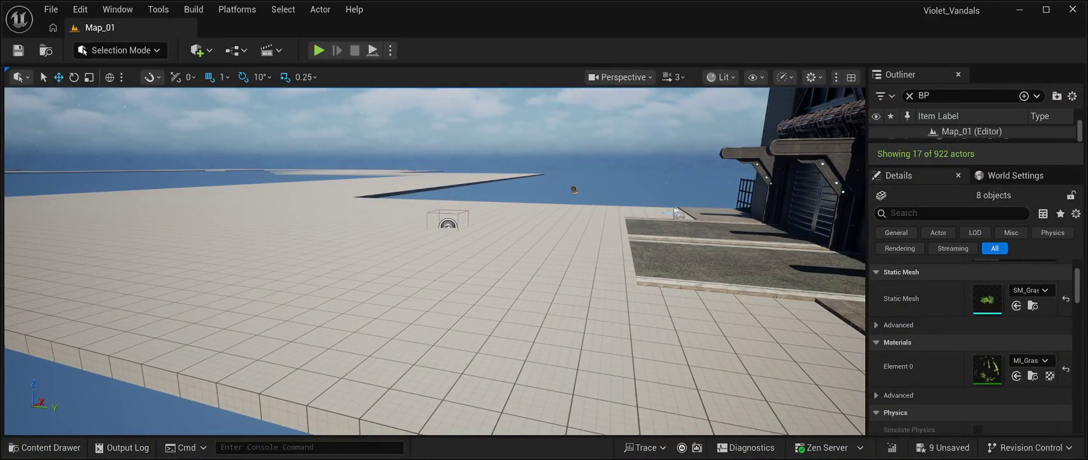
click(318, 50)
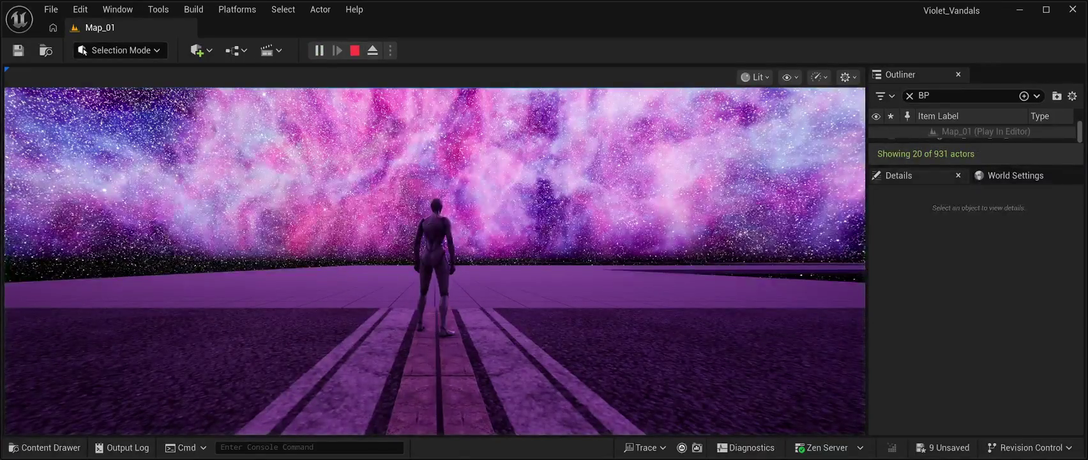
key(a)
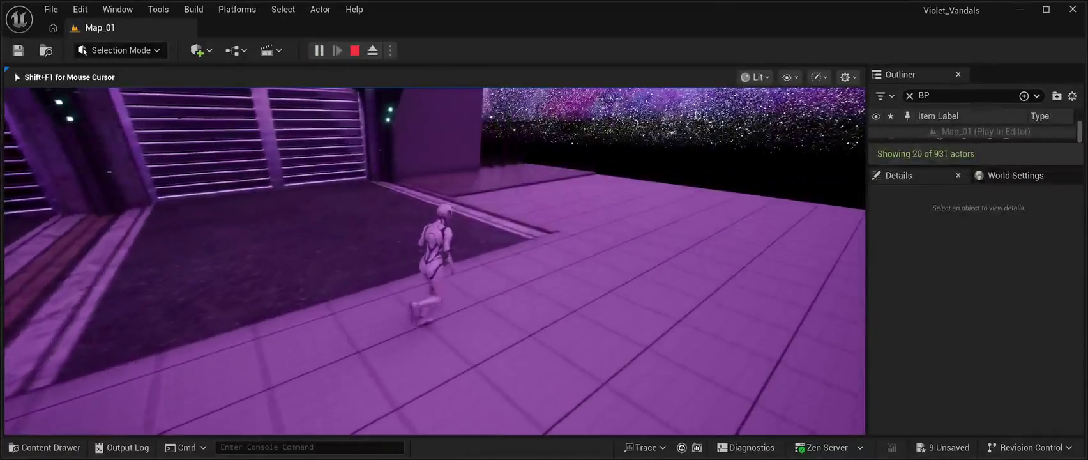
key(a)
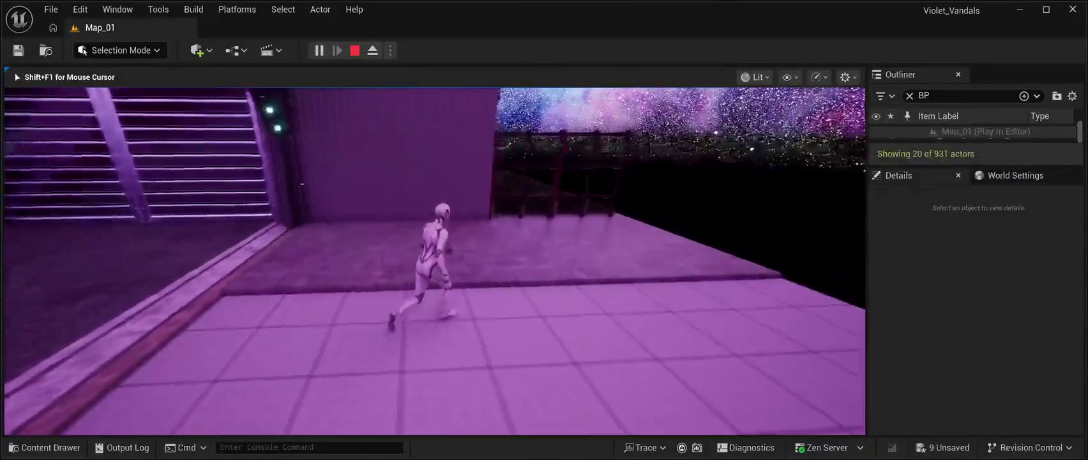
key(a)
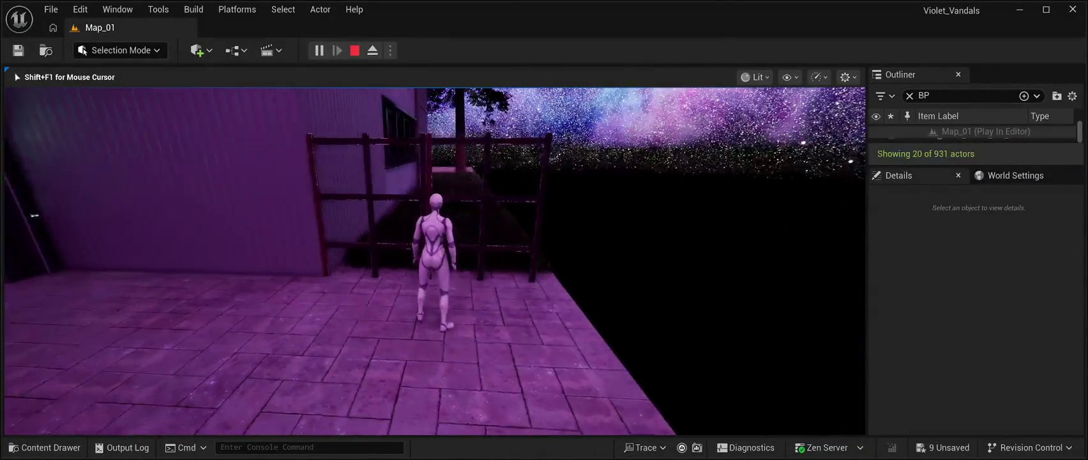
Run the character toward the stairs and fence, then stop the play session.
key(a)
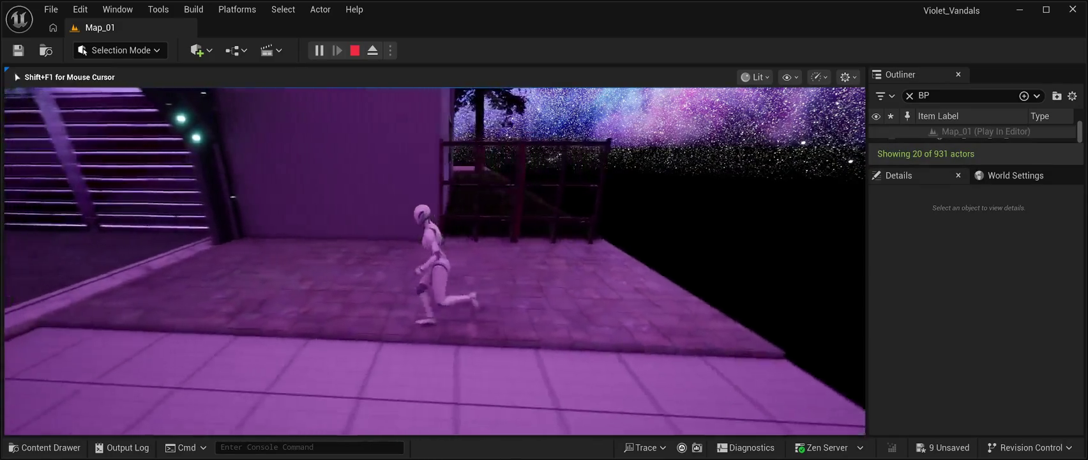
key(d)
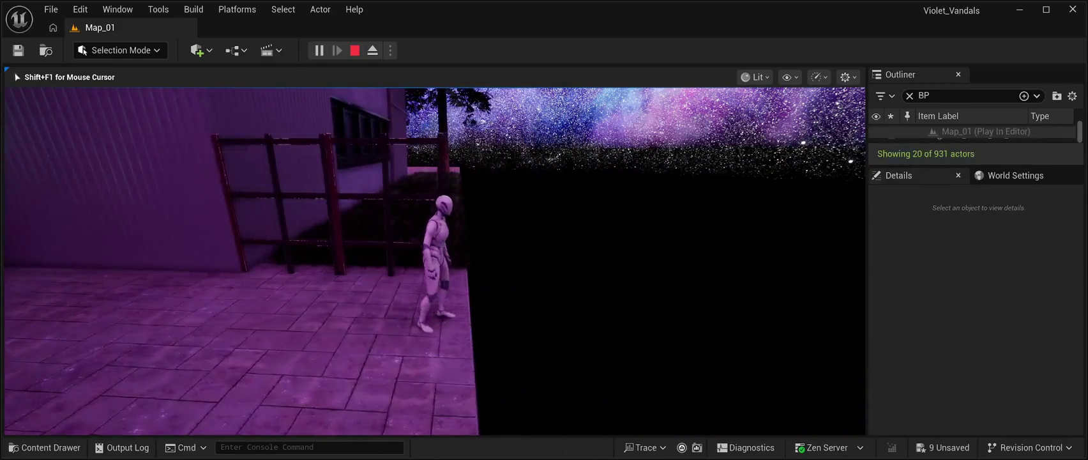
key(a)
key(w)
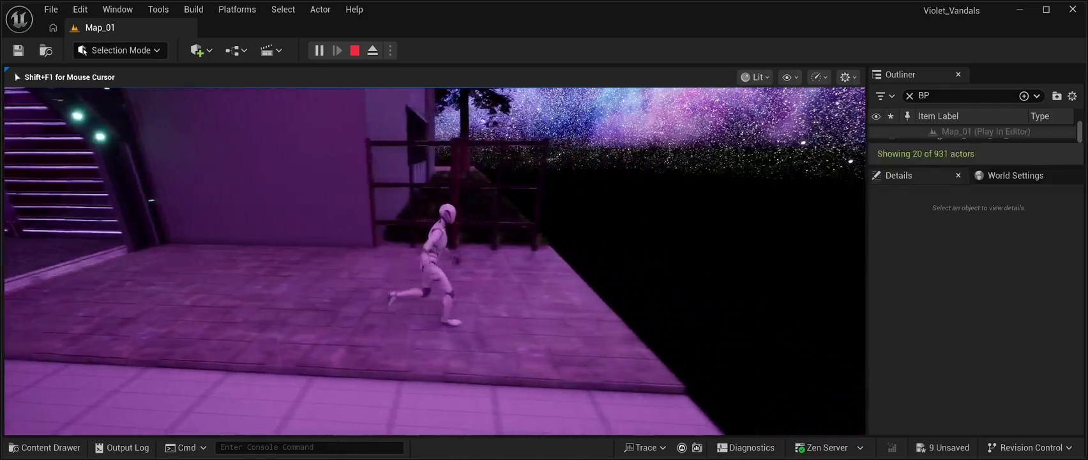
key(s)
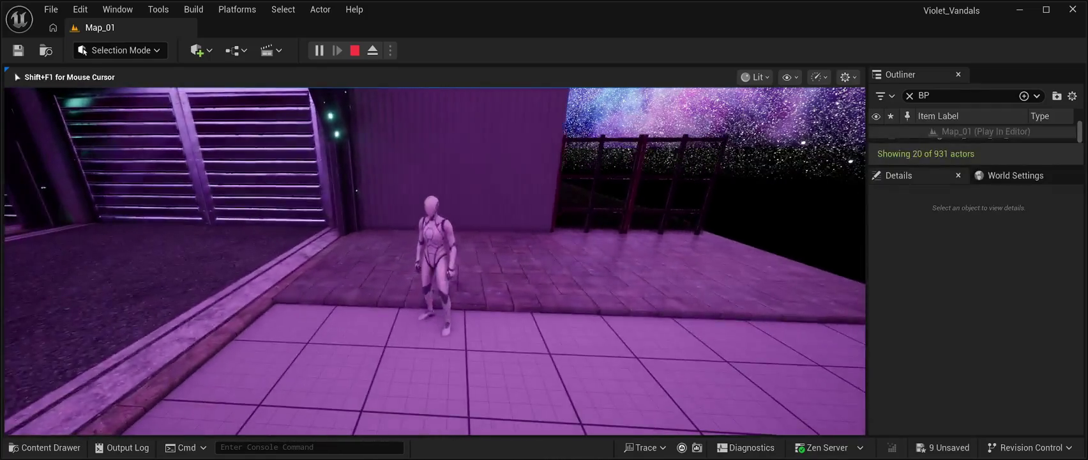
key(Escape)
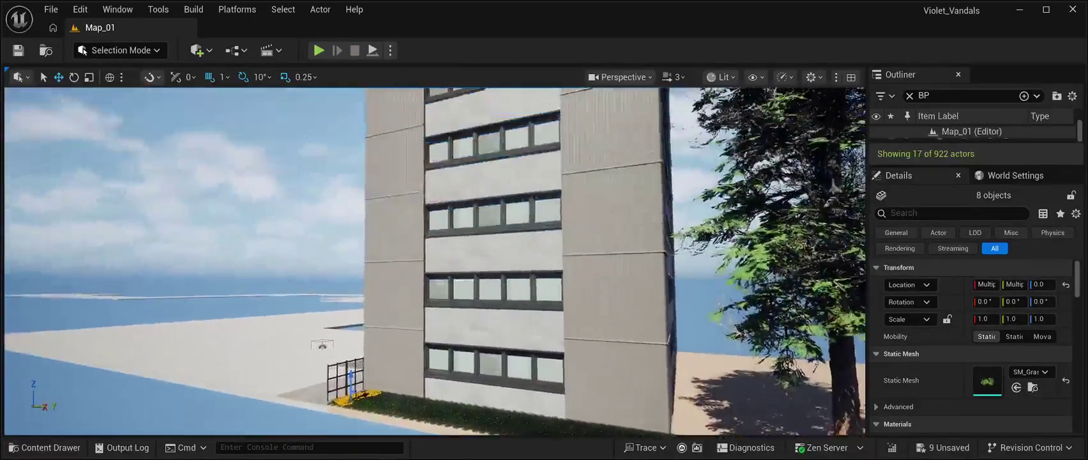
Move the flower patch to the hedge's right end and duplicate it four times along the bed.
key(f)
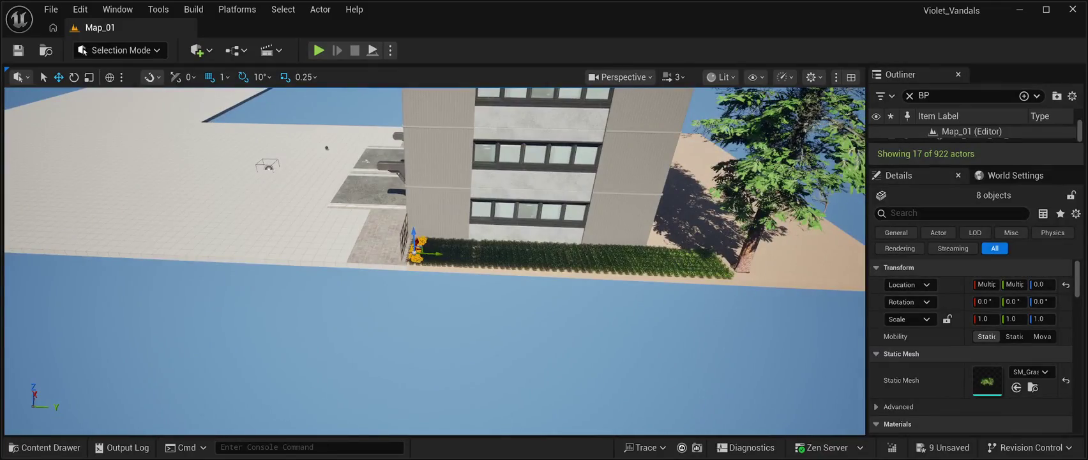
mouse_move(434, 254)
mouse_down()
mouse_move(776, 267)
mouse_move(771, 294)
mouse_up()
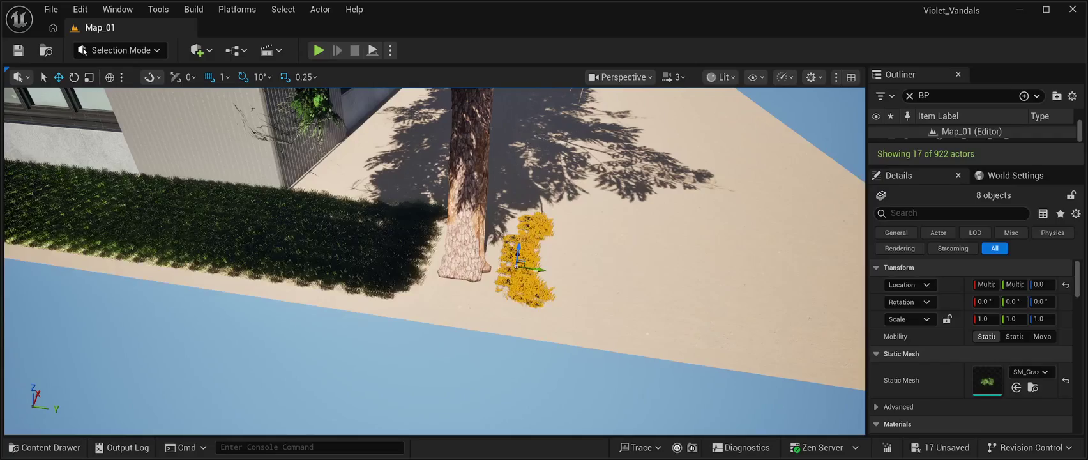
key(ctrl+d)
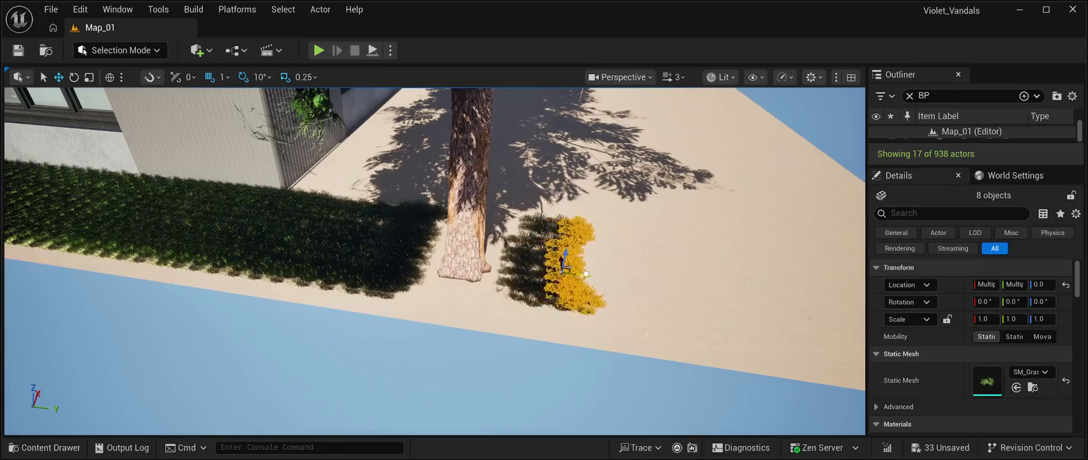
key(ctrl+d)
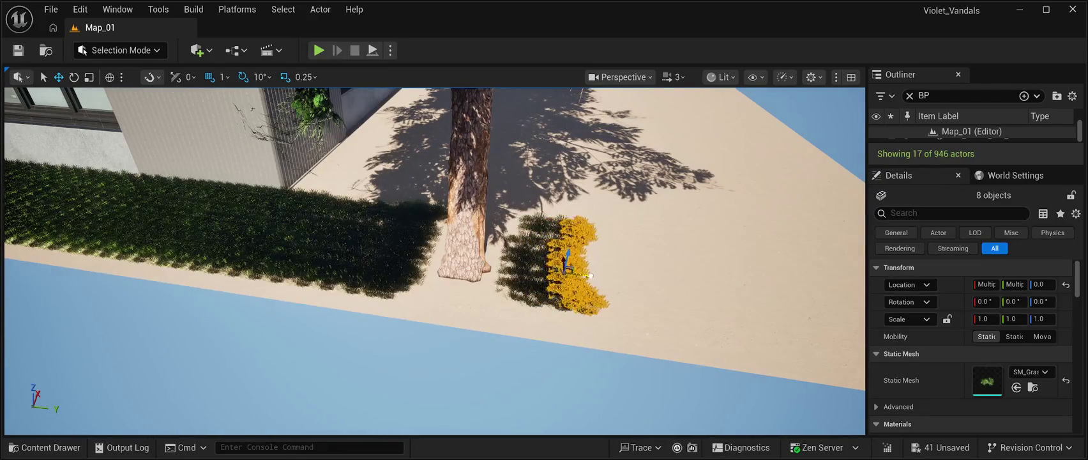
key(ctrl+d)
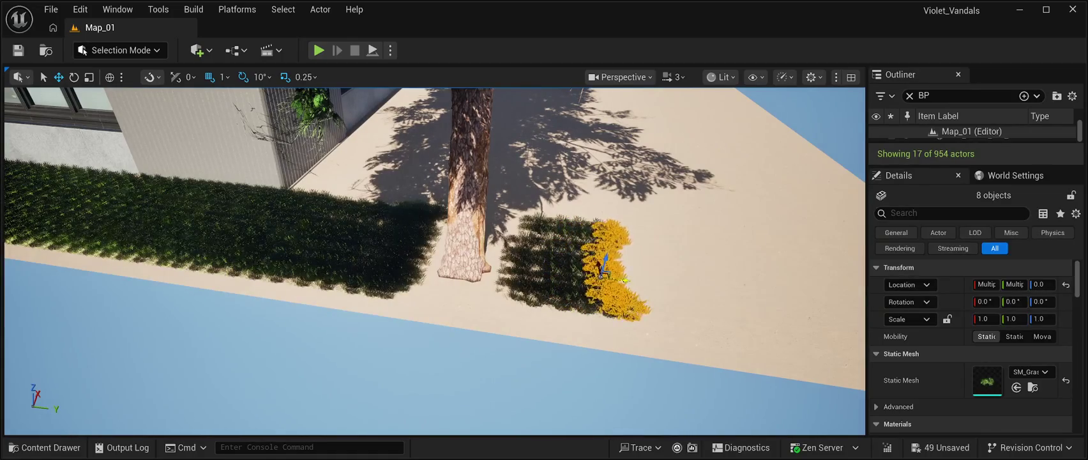
key(ctrl+d)
Add more copies of the eight grass clusters beside the tree-trunk patch.
key(ctrl+d)
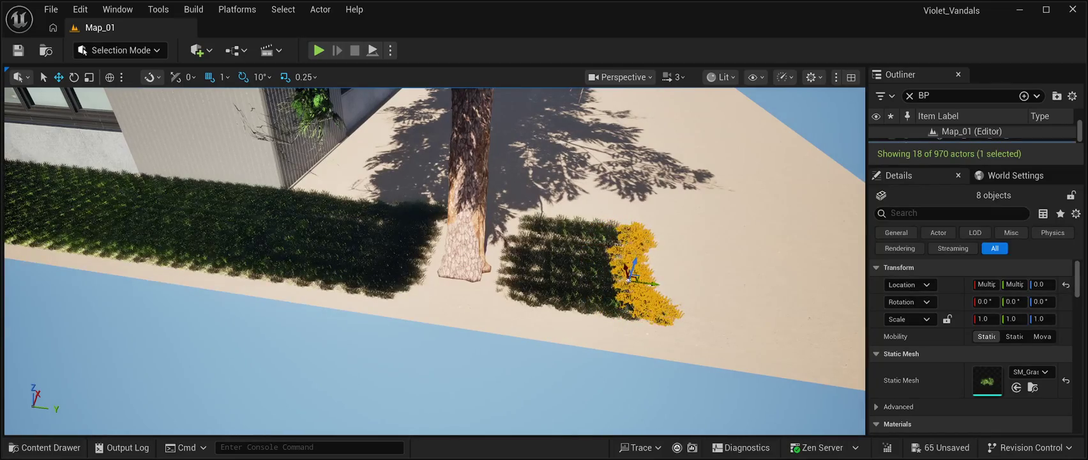
drag(658, 281, 672, 286)
key(ctrl+d)
key(ctrl+d)
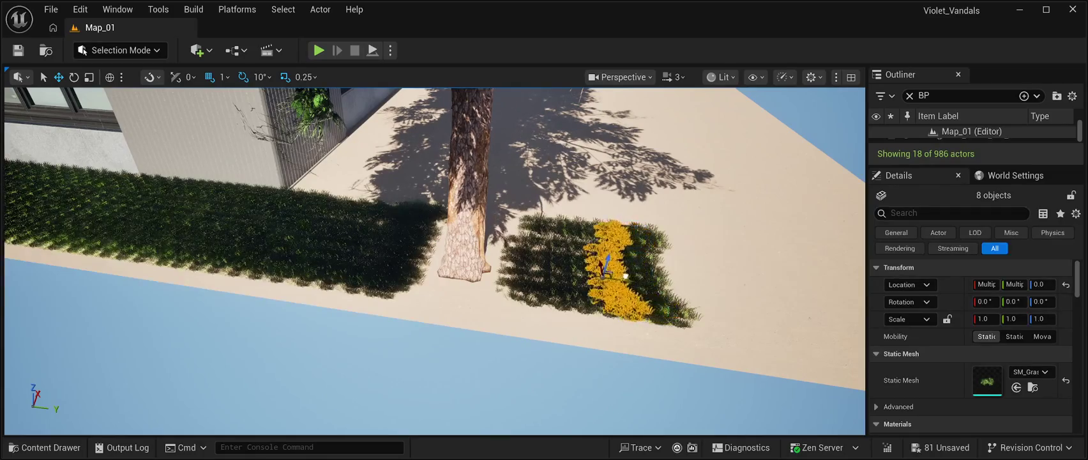
key(ctrl+d)
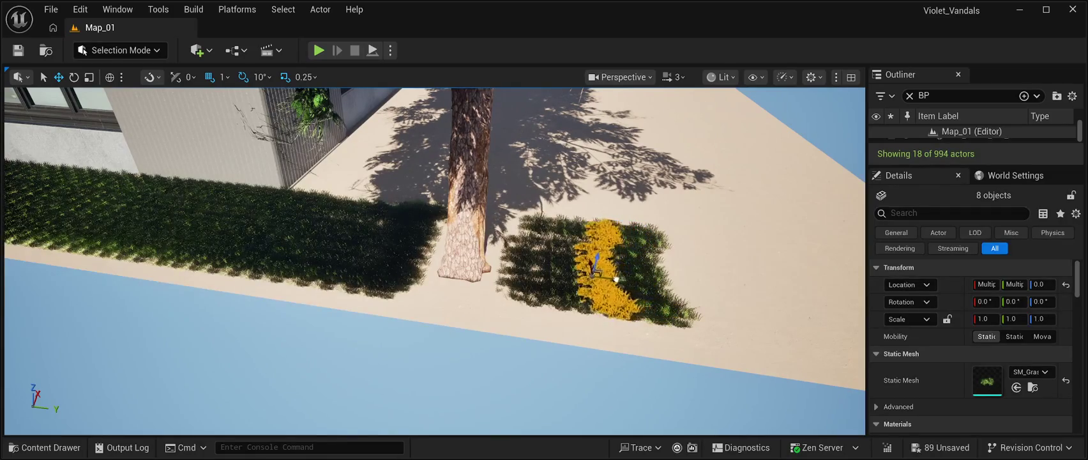
key(ctrl+d)
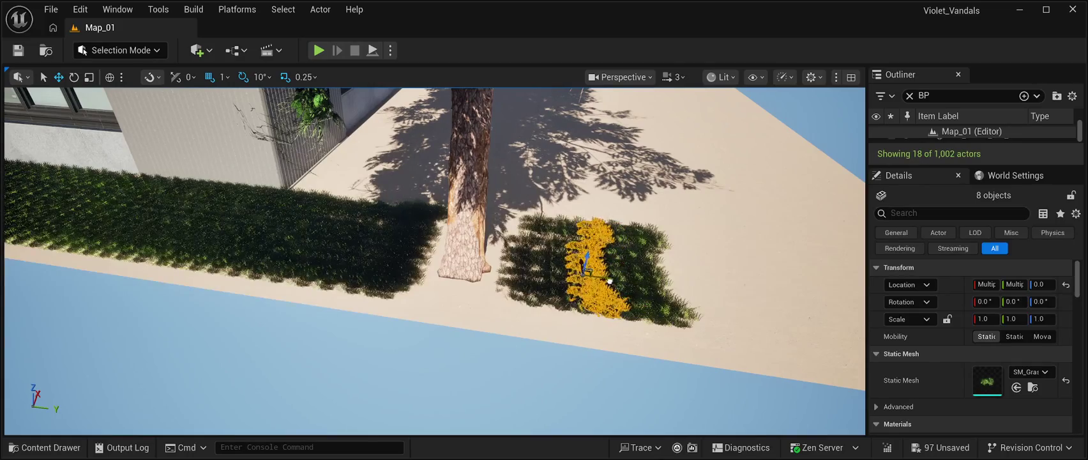
key(ctrl+d)
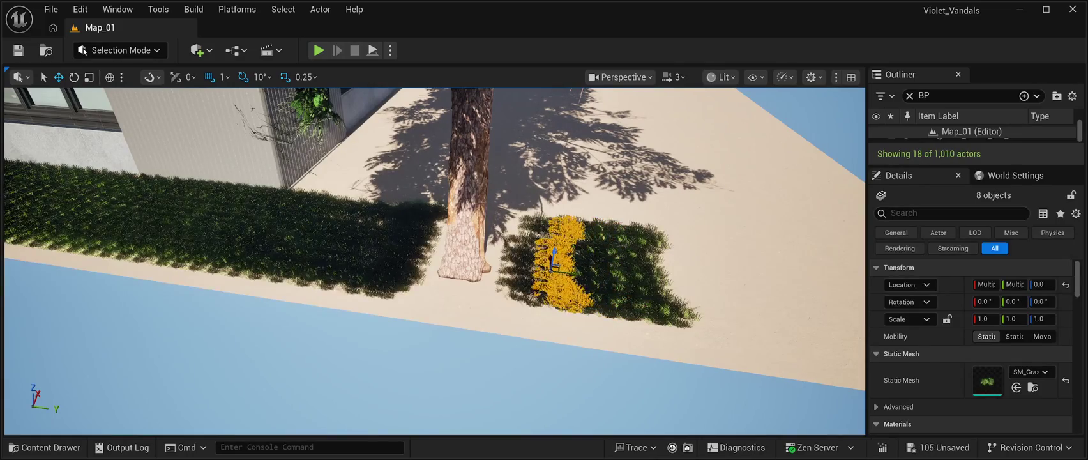
key(a)
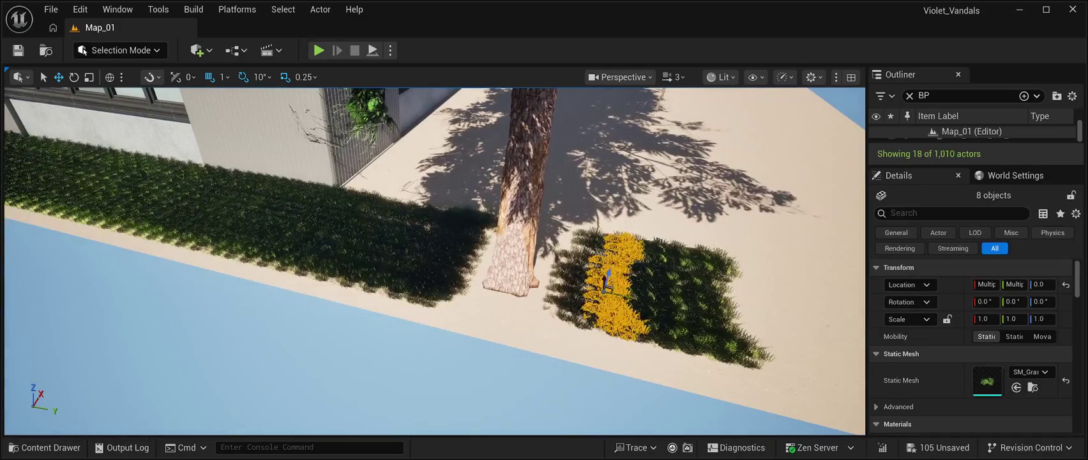
drag(607, 281, 586, 275)
key(ctrl+d)
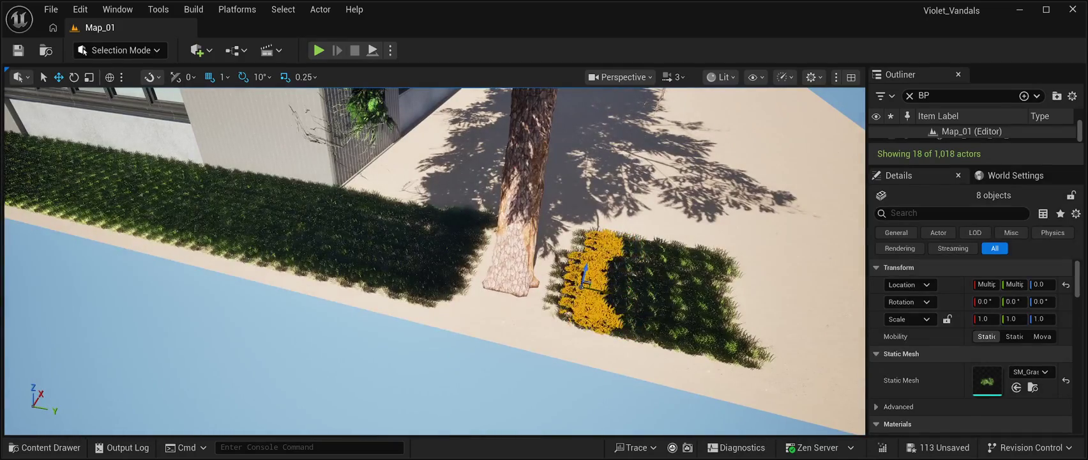
key(ctrl+d)
Duplicate the grass clusters repeatedly and slide the copies along the patch to the row's end.
key(d)
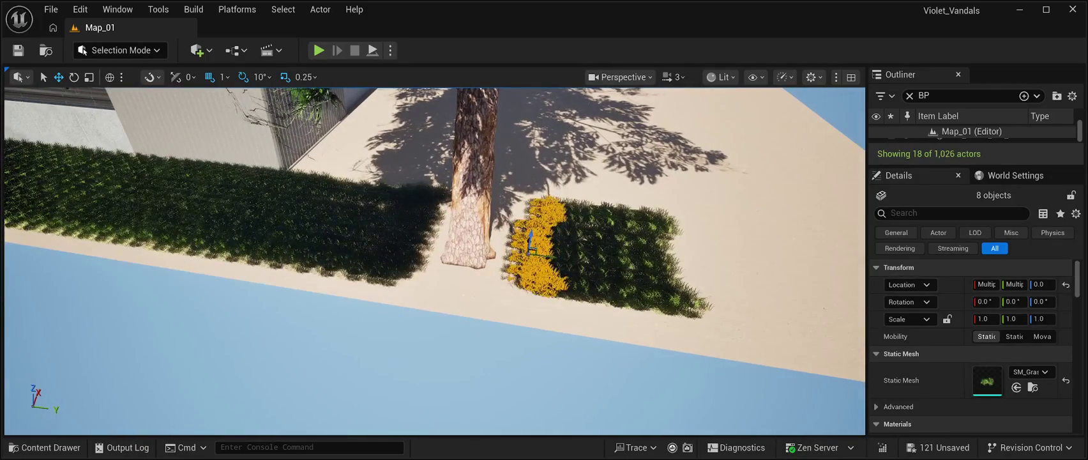
key(ctrl+d)
drag(611, 266, 709, 279)
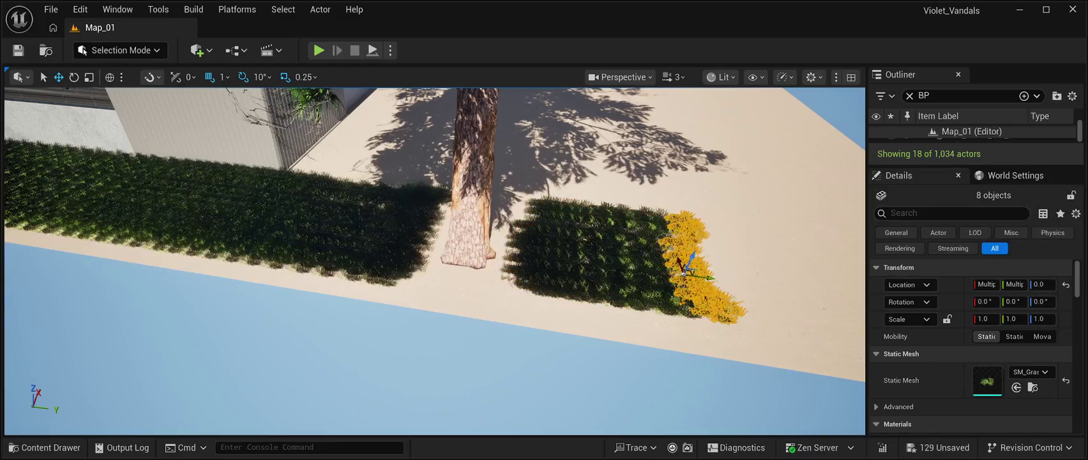
key(ctrl+d)
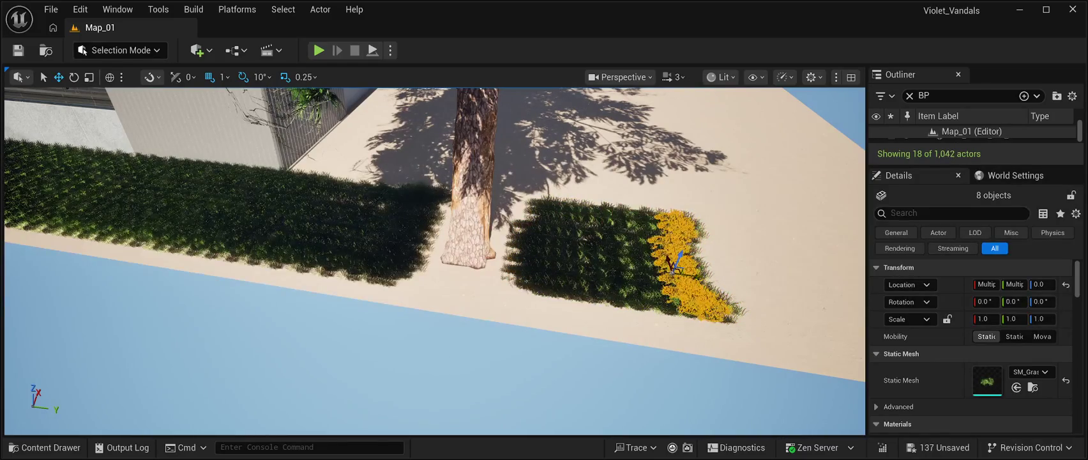
key(d)
key(a)
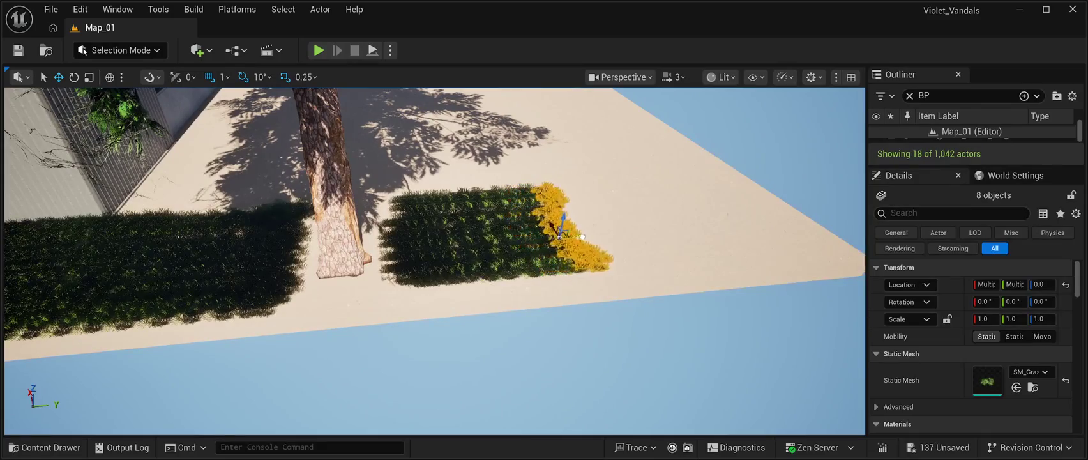
key(ctrl+d)
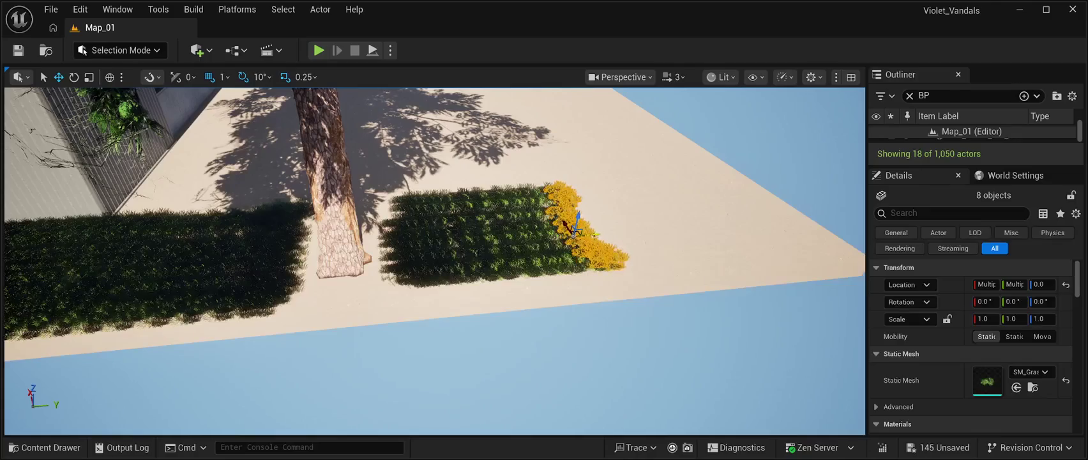
key(ctrl+d)
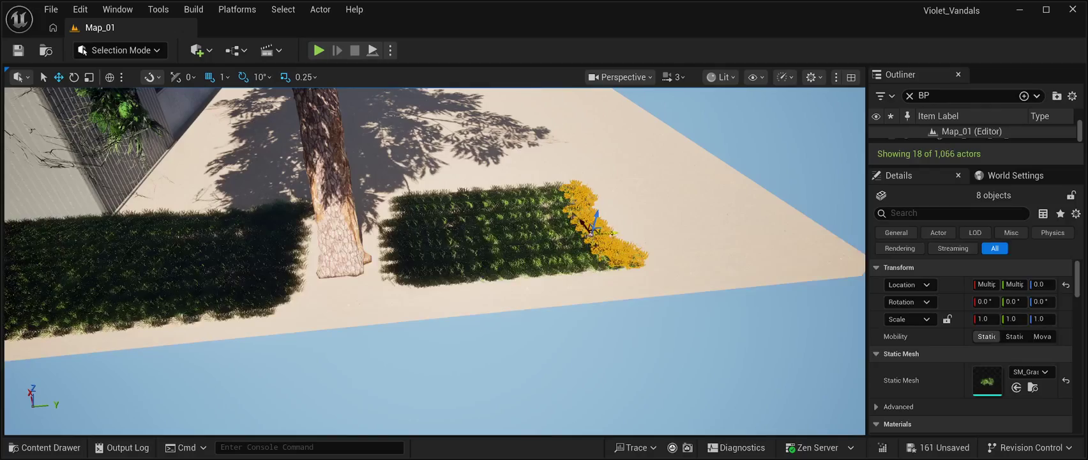
key(ctrl+d)
key(ctrl+d)
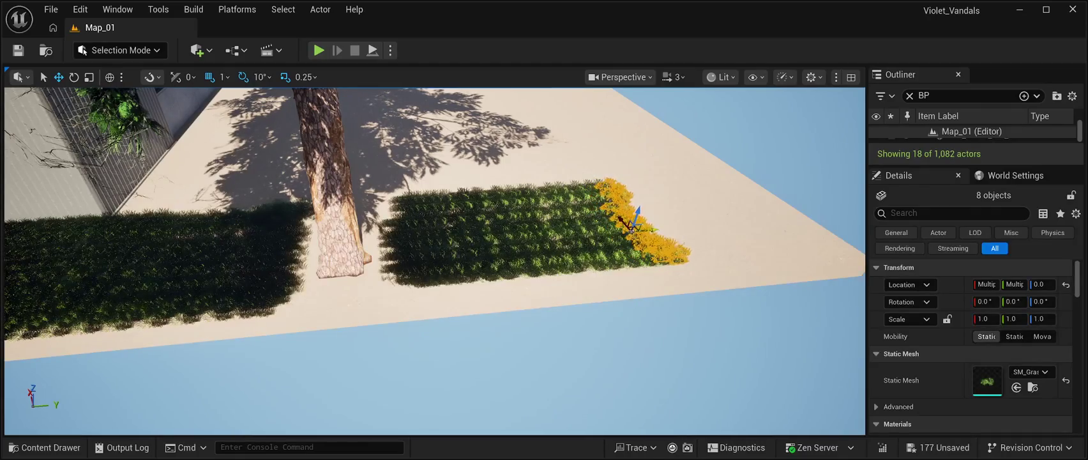
key(ctrl+d)
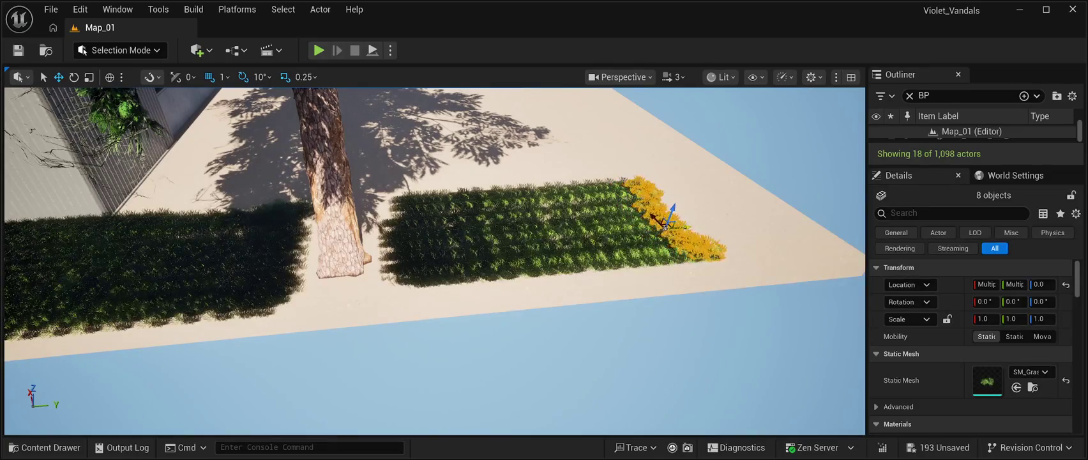
key(ctrl+d)
drag(688, 226, 700, 225)
Keep extending the grass row with further copies toward the plaza edge.
key(ctrl+d)
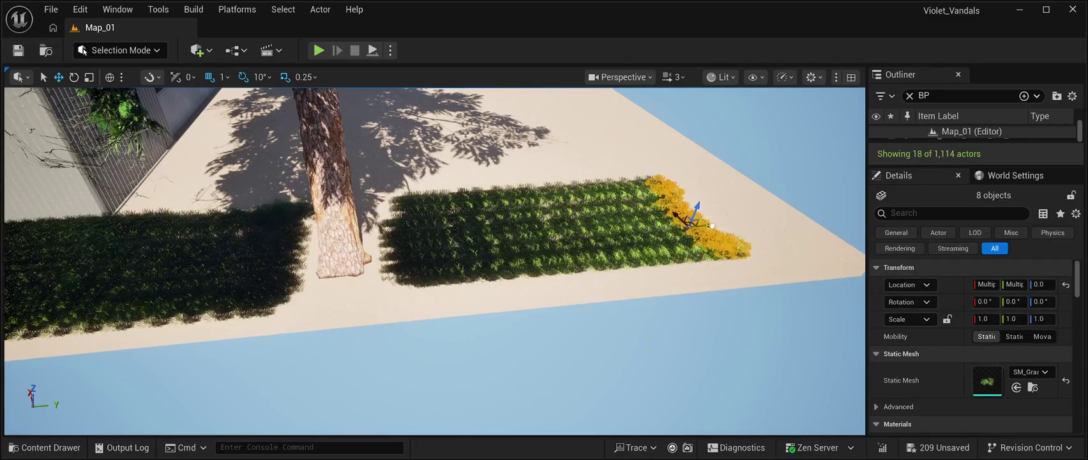
key(ctrl+d)
drag(720, 223, 736, 223)
key(ctrl+d)
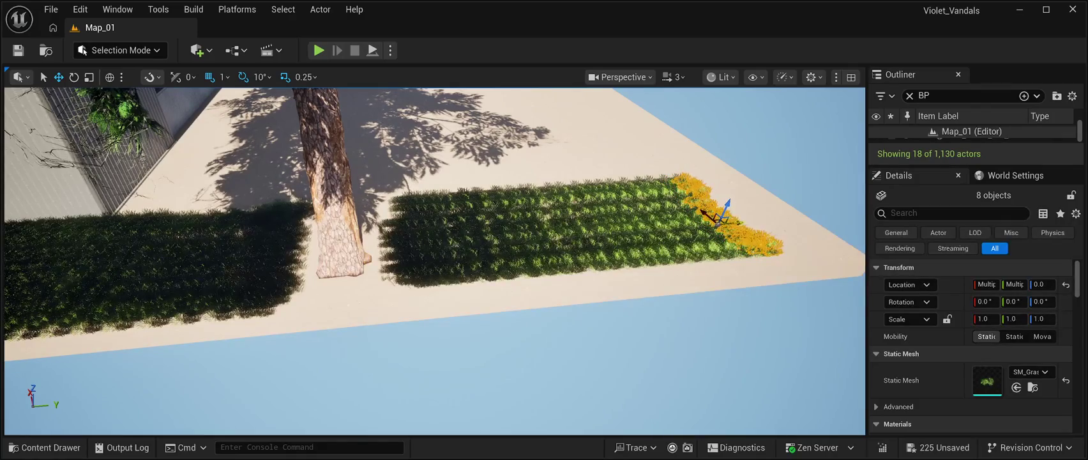
drag(722, 221, 733, 222)
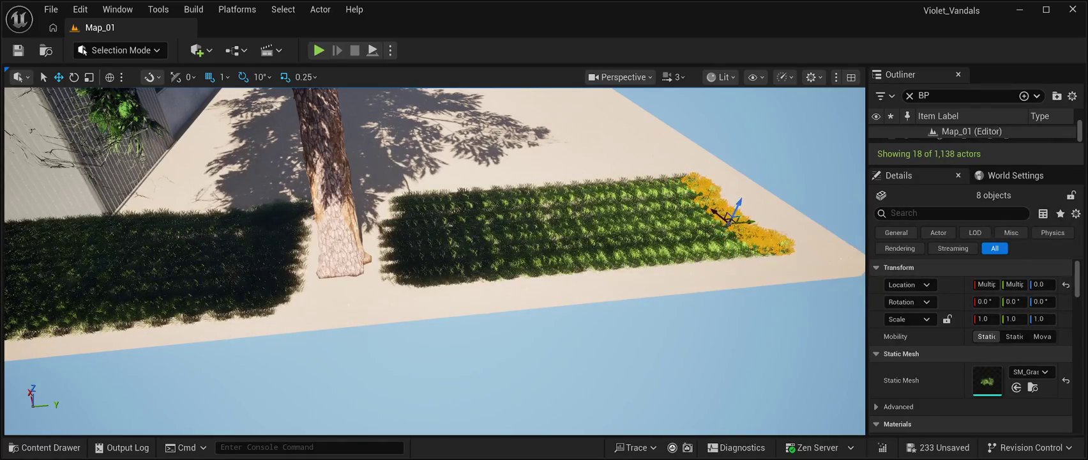
key(ctrl+d)
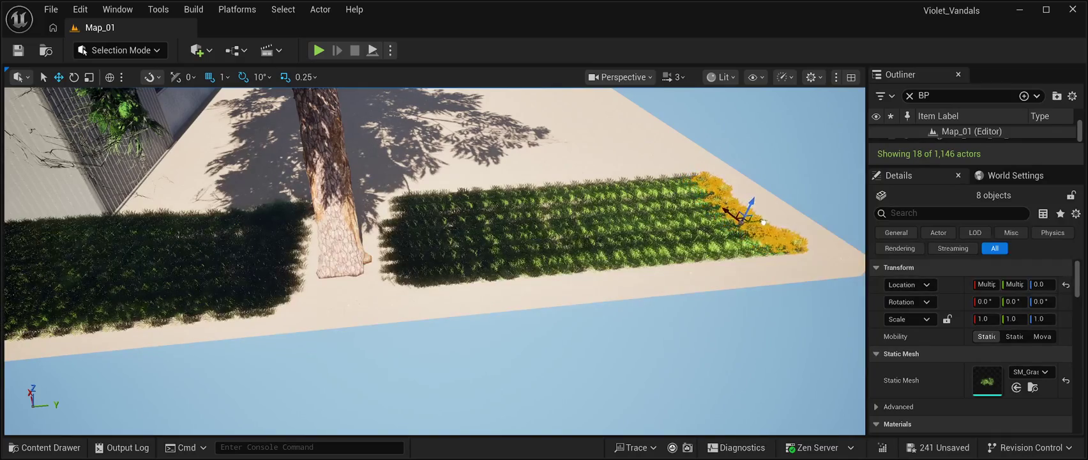
key(ctrl+d)
mouse_move(762, 222)
mouse_down()
mouse_move(796, 218)
mouse_move(323, 239)
mouse_up()
key(ctrl+d)
key(ctrl+d)
key(ctrl+d)
key(ctrl+d)
key(ctrl+d)
Move grass copies into the next bed along the building and duplicate them there.
mouse_move(428, 363)
mouse_down()
mouse_move(522, 368)
mouse_move(510, 364)
mouse_move(512, 326)
mouse_up()
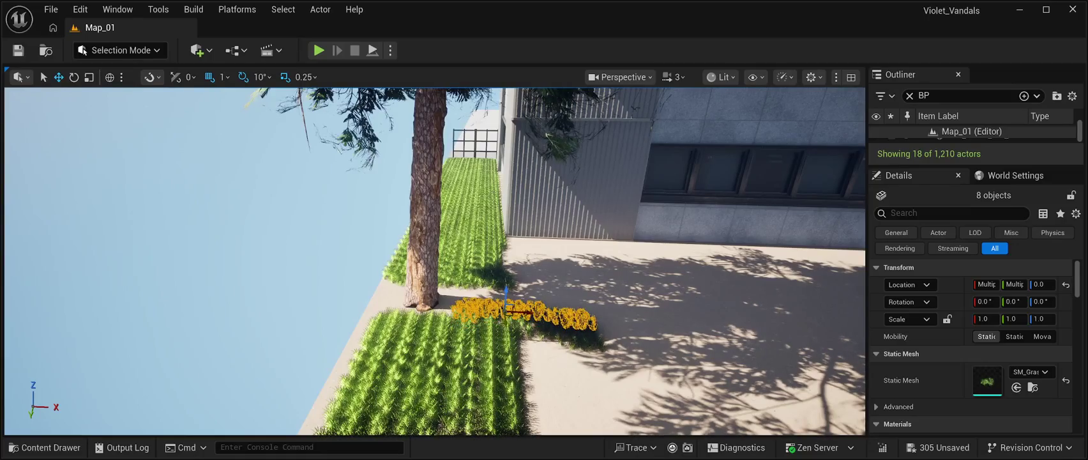
drag(515, 316, 511, 289)
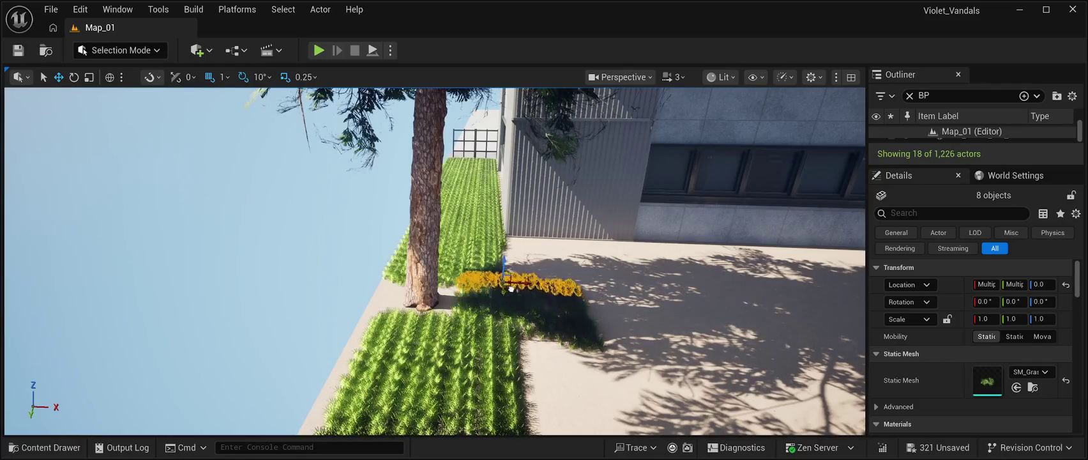
drag(495, 322, 498, 329)
drag(509, 292, 508, 283)
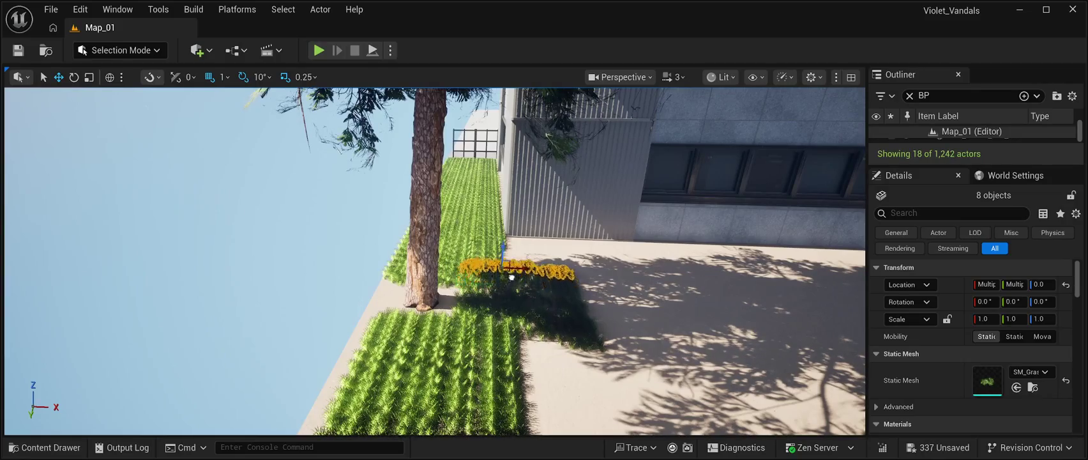
key(ctrl+d)
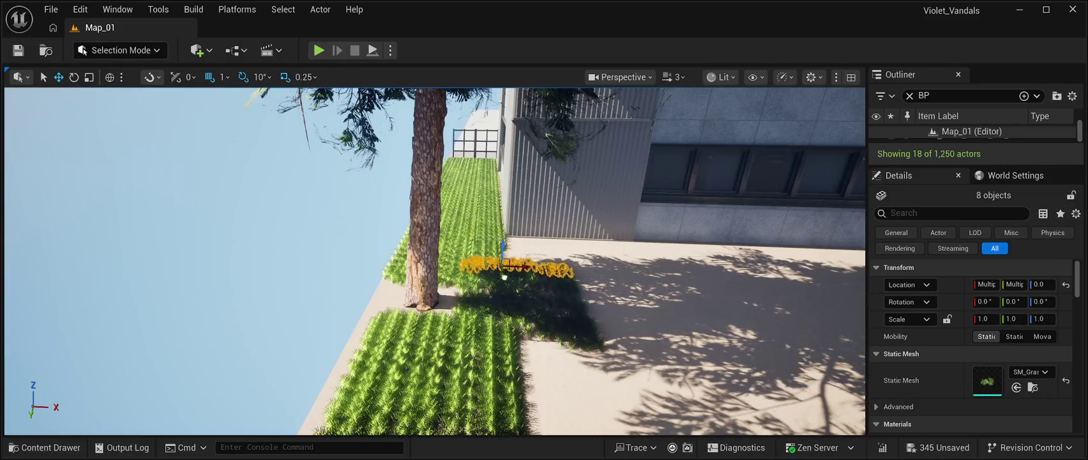
key(ctrl+d)
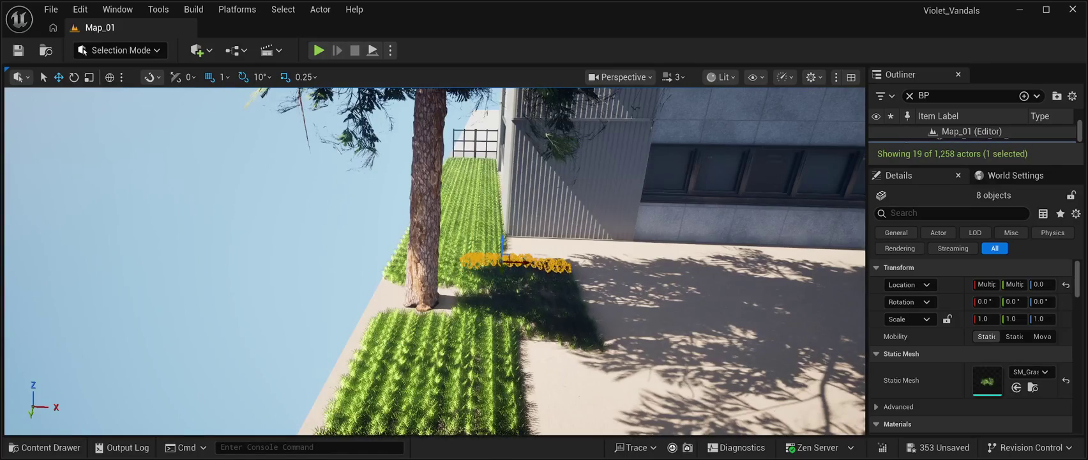
Add further grass copies along the narrow building bed, nudging them back into line.
key(d)
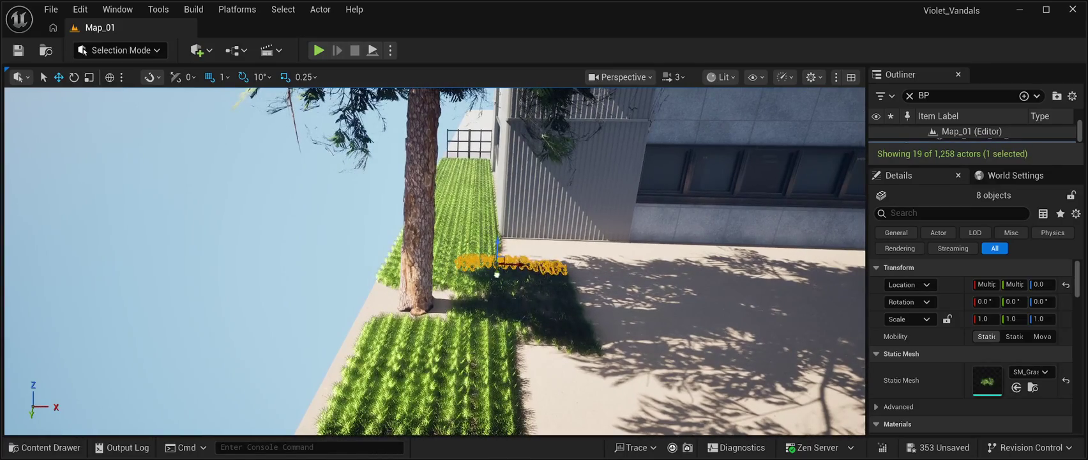
key(ctrl+d)
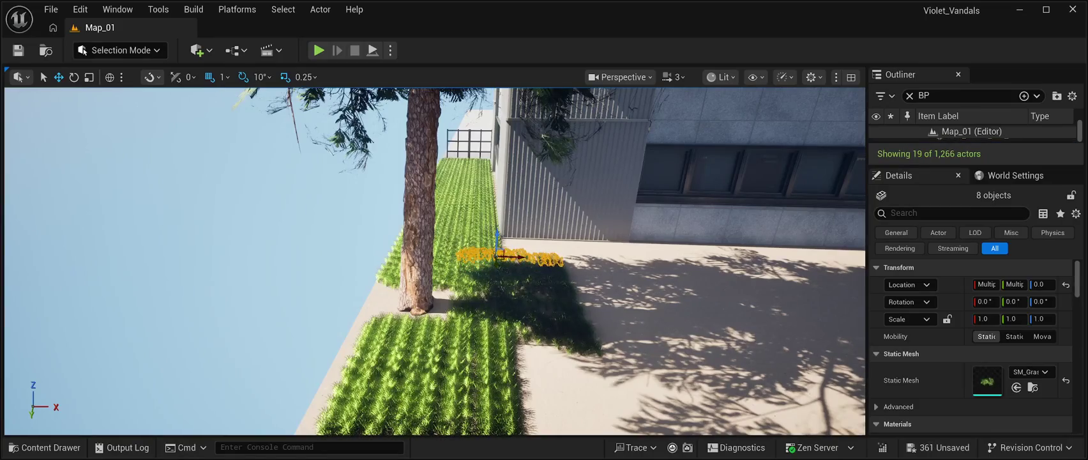
key(a)
key(w)
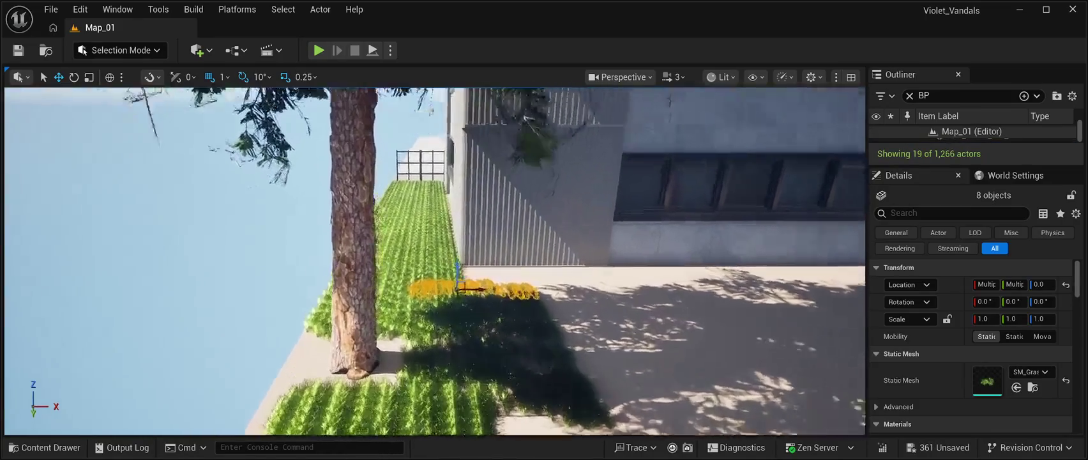
drag(480, 295, 481, 278)
key(ctrl+d)
key(ctrl+d)
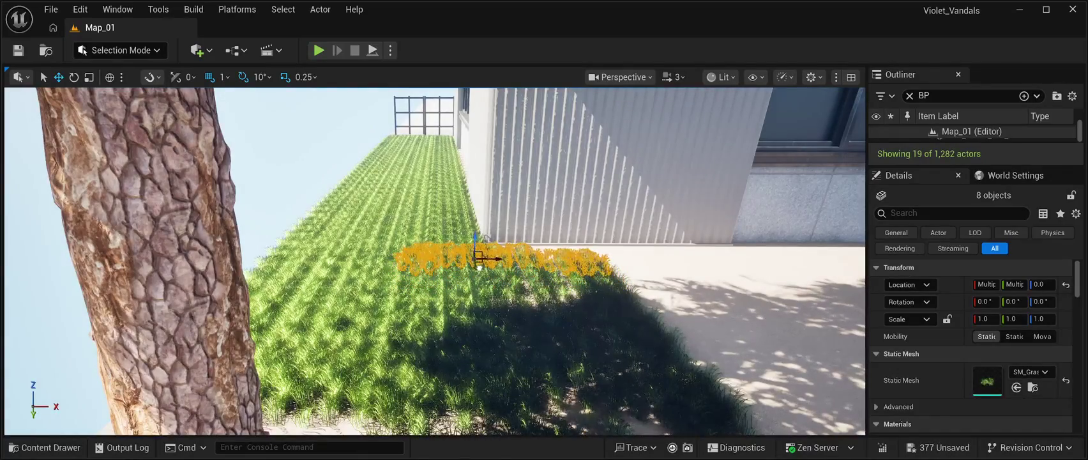
key(ctrl+d)
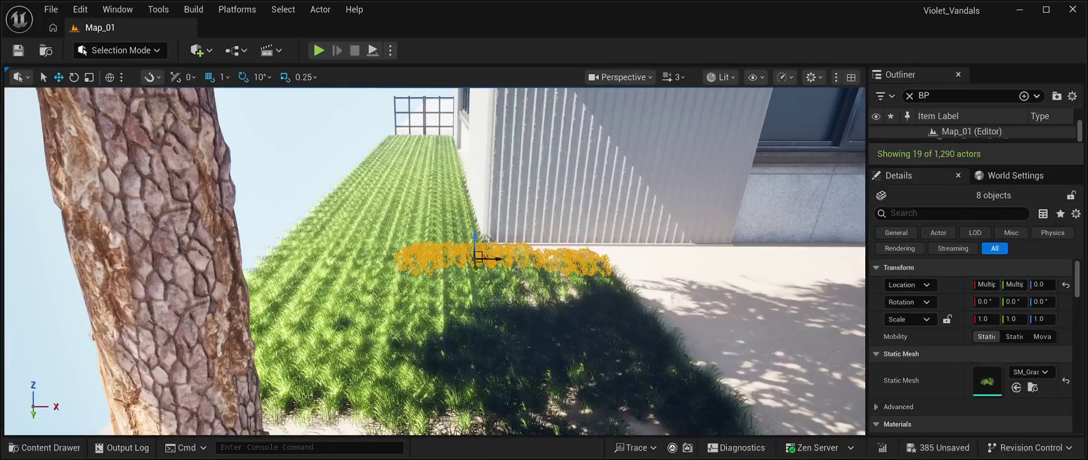
key(ctrl+d)
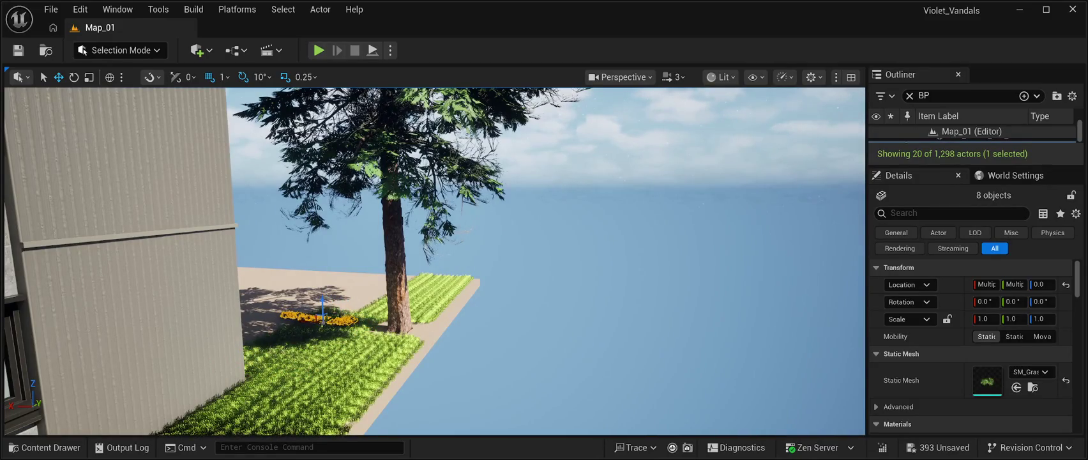
Add more grass copies beside the tree and nudge them into line with the bed.
key(ctrl+d)
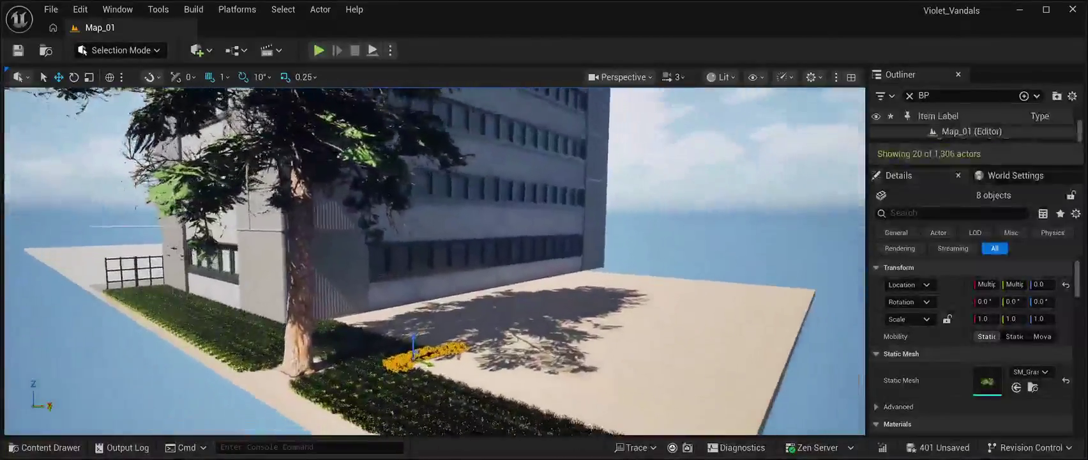
key(f)
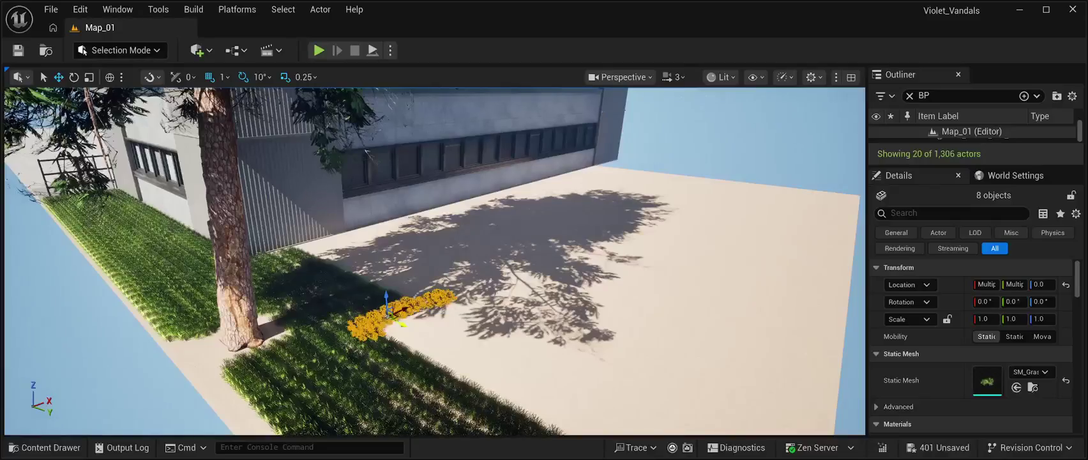
key(ctrl+d)
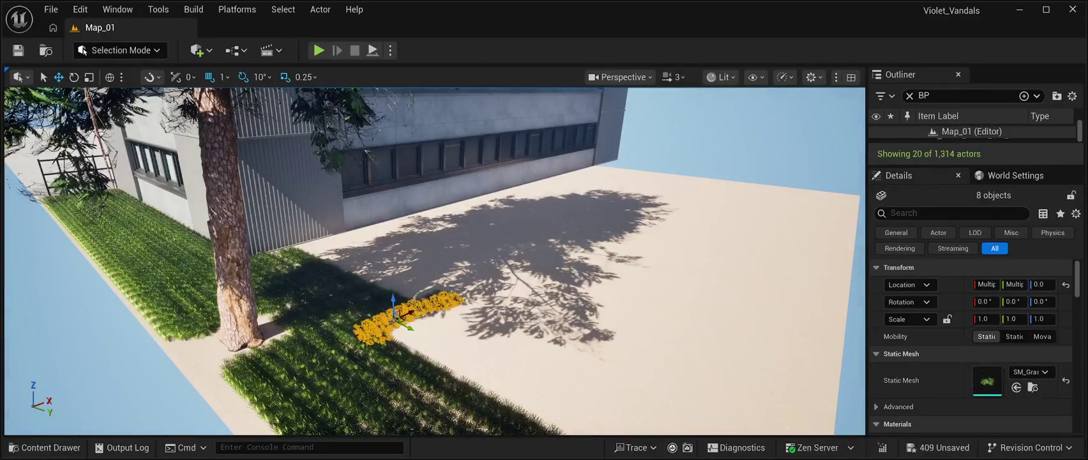
key(ctrl+d)
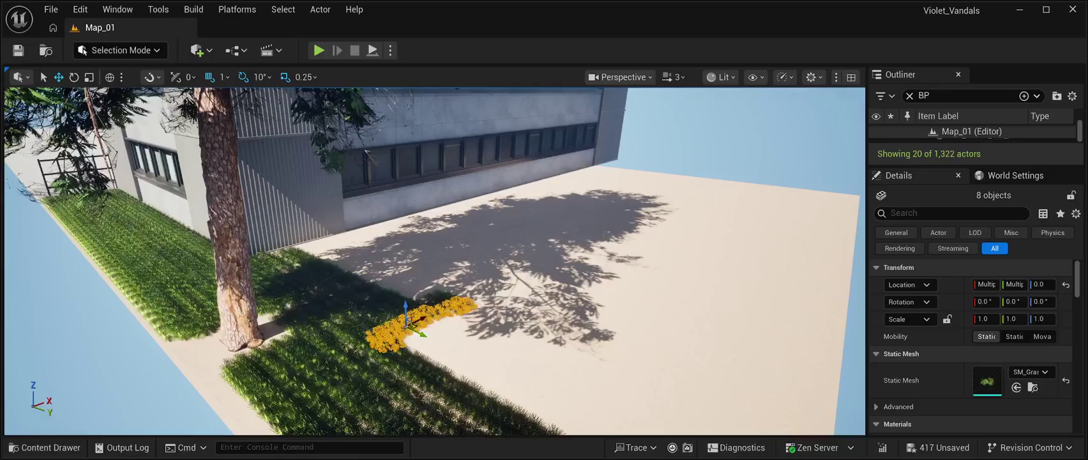
drag(436, 340, 441, 343)
key(ctrl+d)
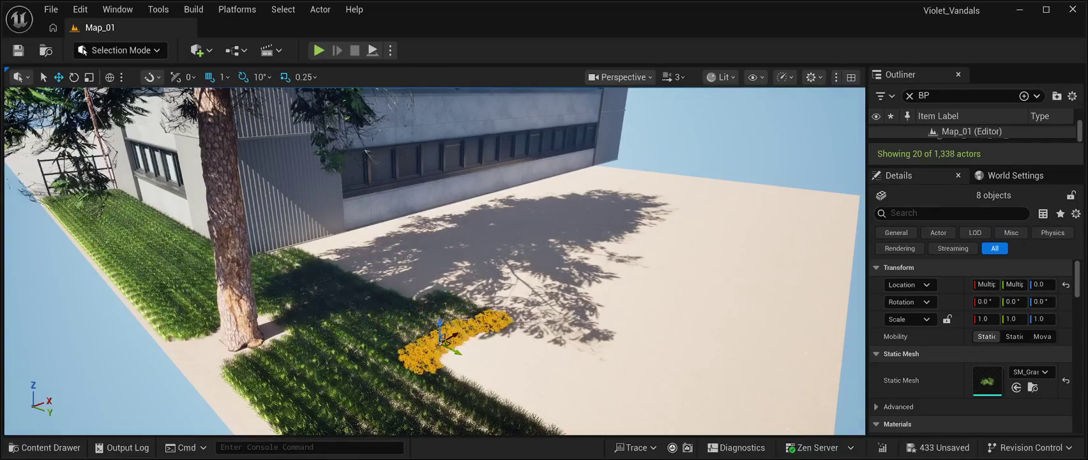
Duplicate the yellow flower clumps and move the copies along the grass edge.
key(ctrl+d)
drag(439, 340, 517, 378)
key(ctrl+d)
key(ctrl+d)
drag(447, 255, 383, 242)
key(ctrl+d)
key(ctrl+d)
key(ctrl+d)
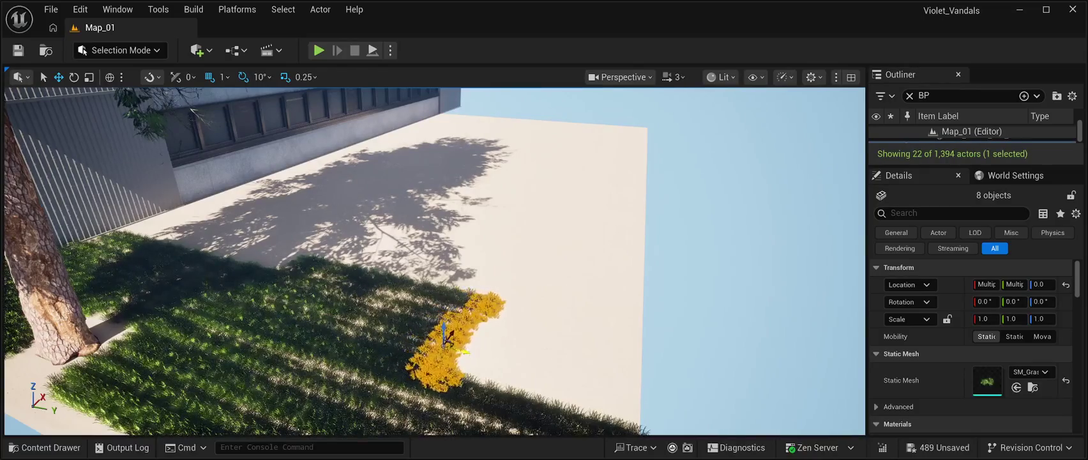
Duplicate the flower clumps several times and shift the copies further along the grass.
key(ctrl+d)
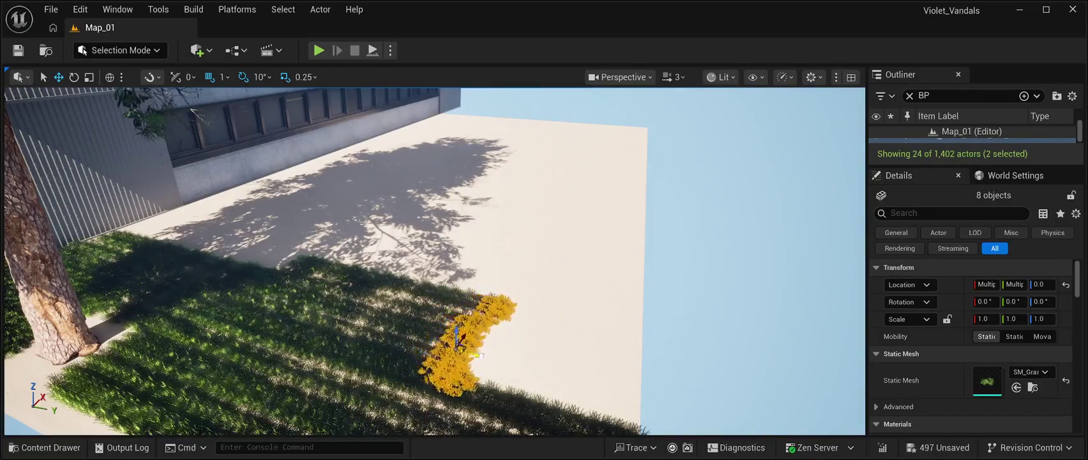
key(ctrl+d)
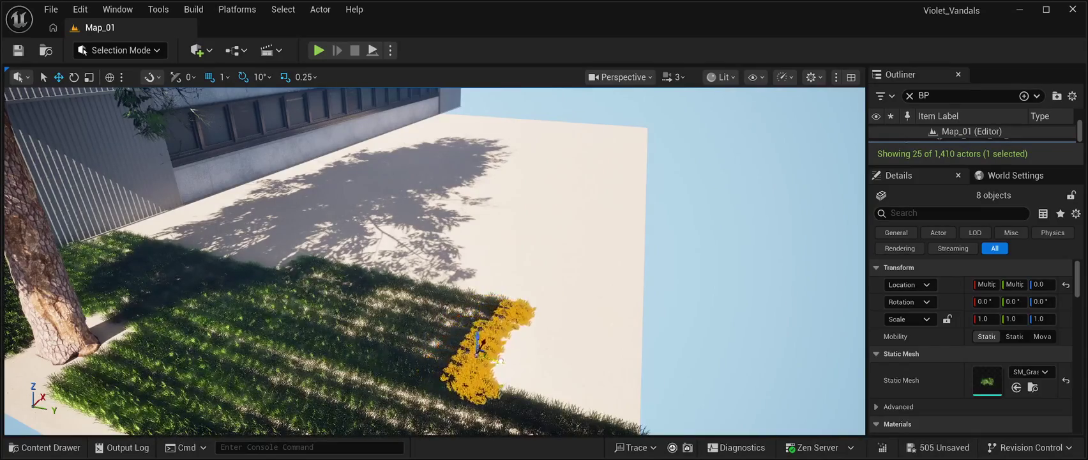
key(ctrl+d)
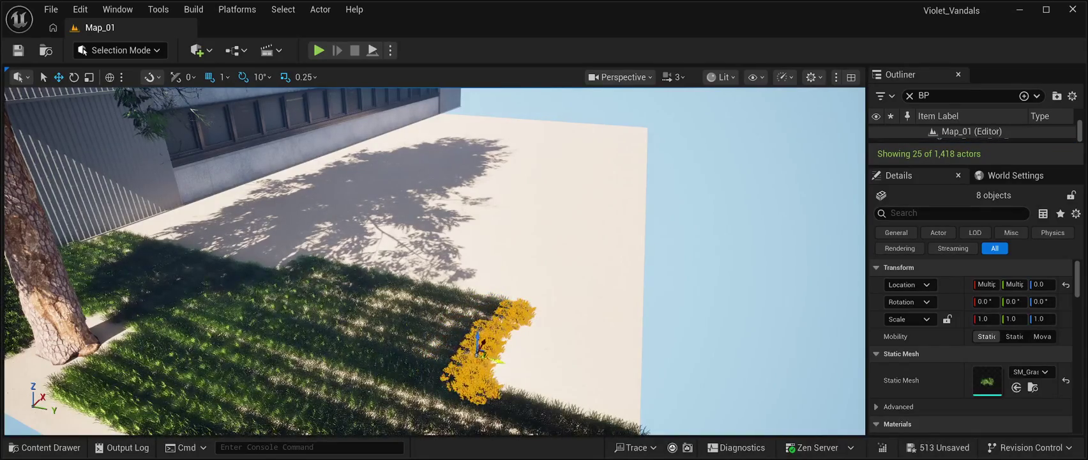
key(ctrl+d)
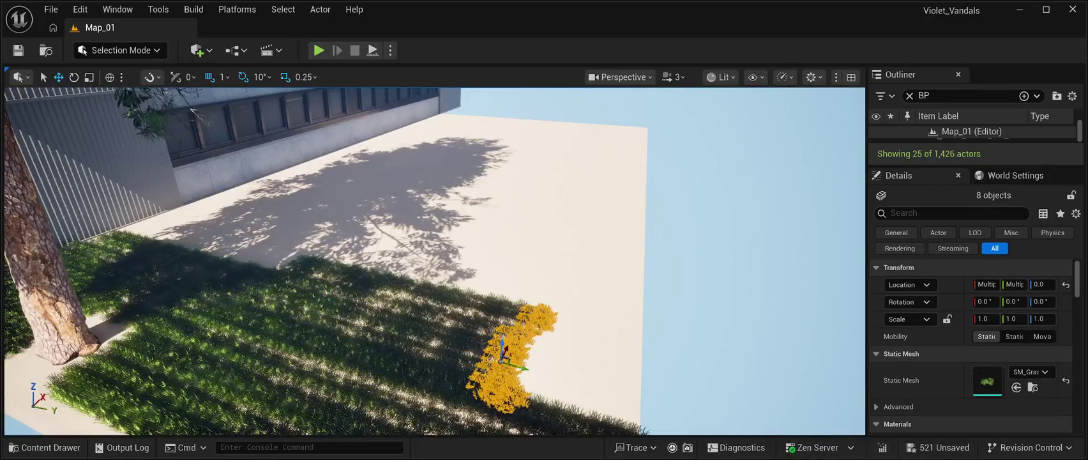
drag(536, 370, 621, 393)
key(ctrl+d)
key(ctrl+d)
Add six more flower-clump copies to lengthen the band across the shaded grass.
key(ctrl+d)
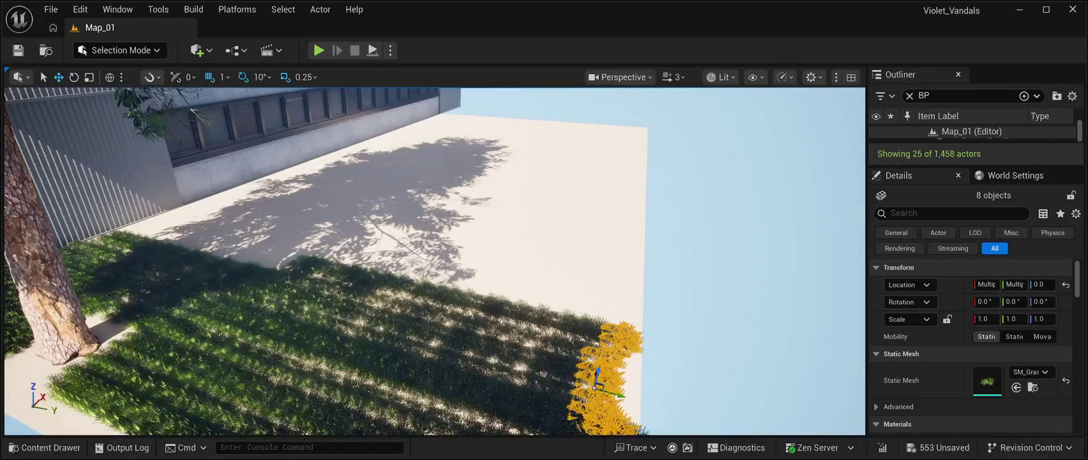
drag(608, 391, 629, 397)
key(ctrl+d)
key(ctrl+d)
key(ctrl+d)
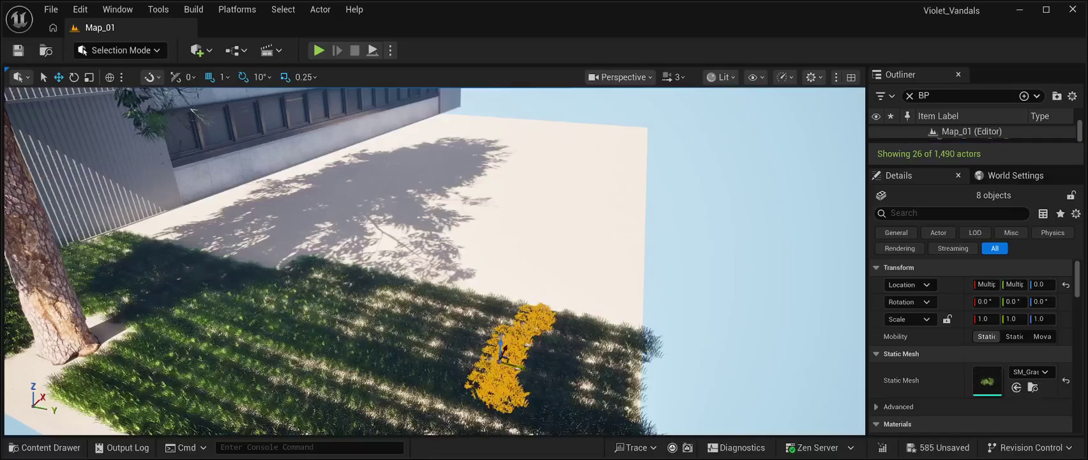
key(ctrl+d)
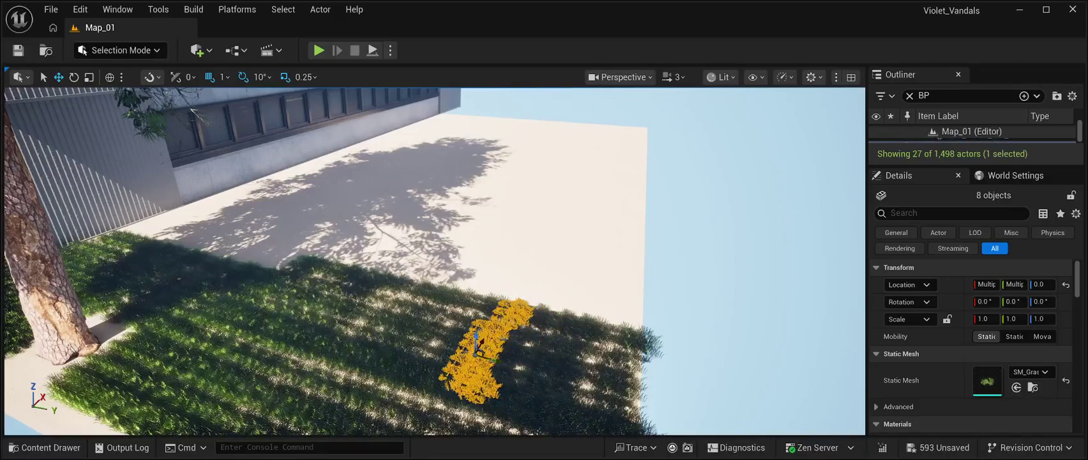
key(ctrl+d)
key(ctrl+d)
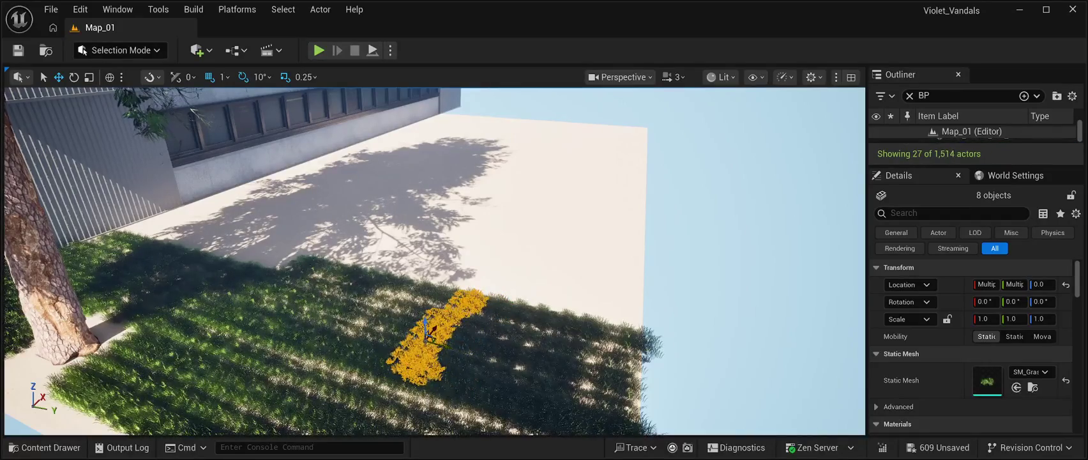
key(ctrl+d)
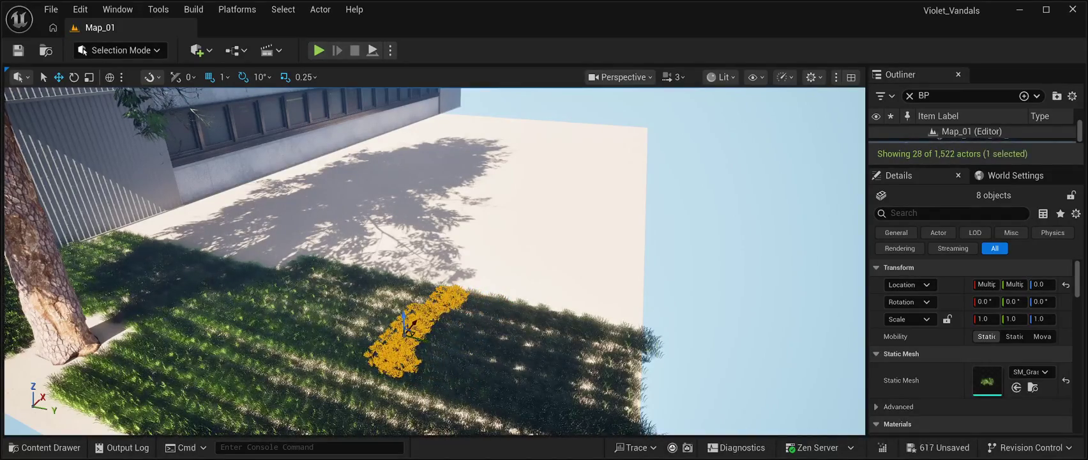
key(Left)
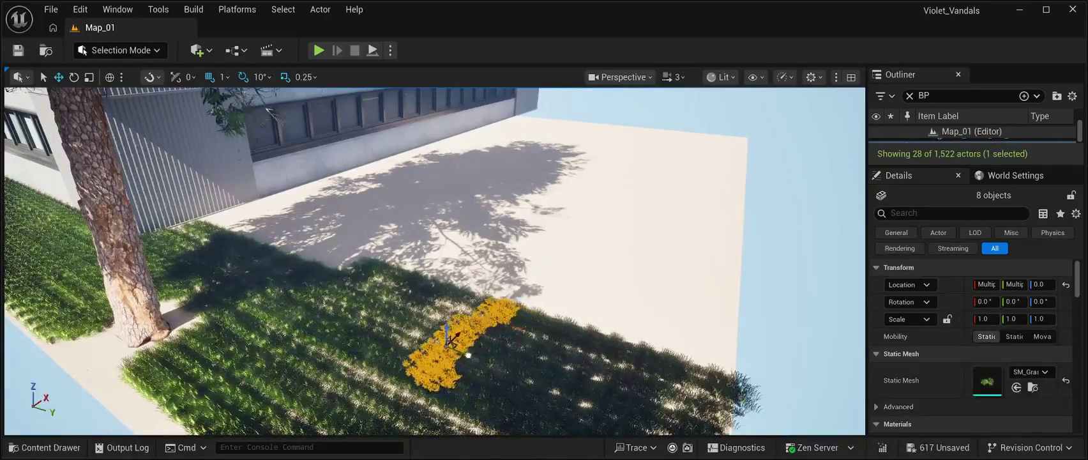
key(ctrl+d)
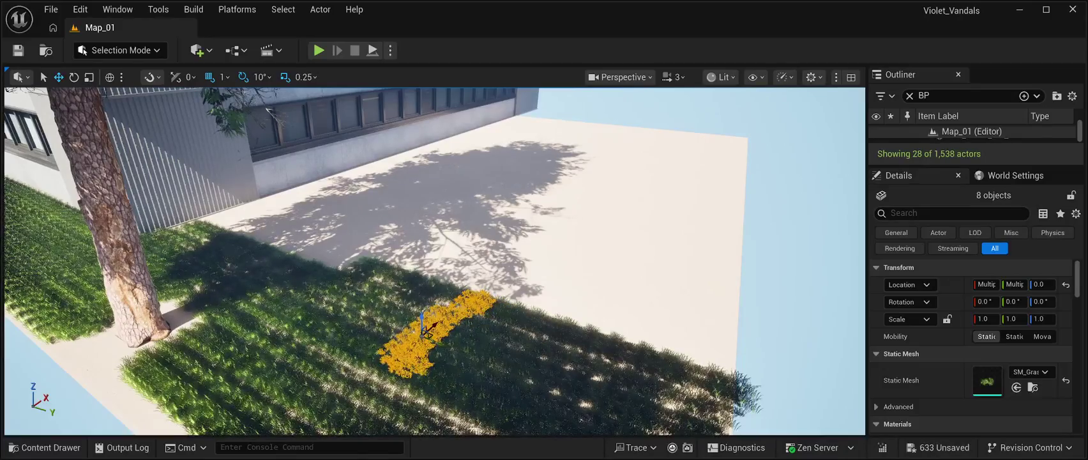
key(ctrl+d)
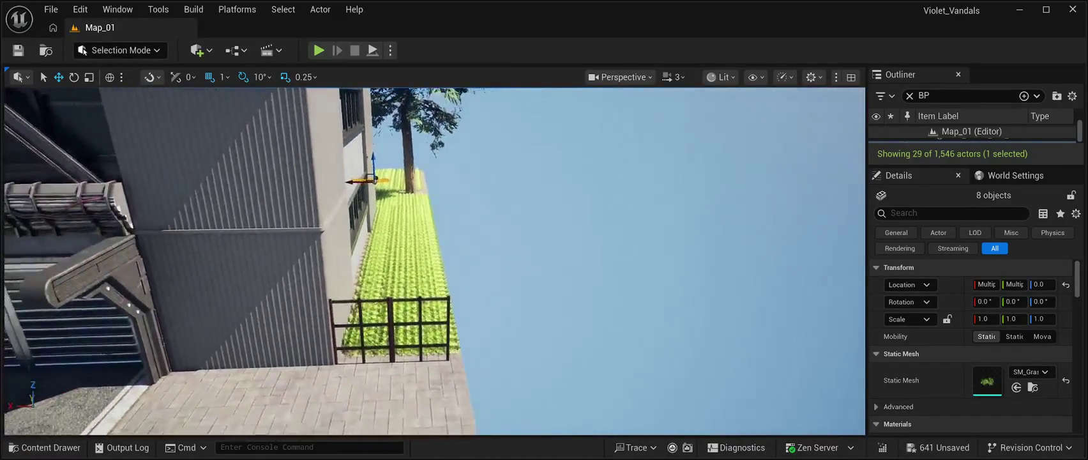
click(318, 50)
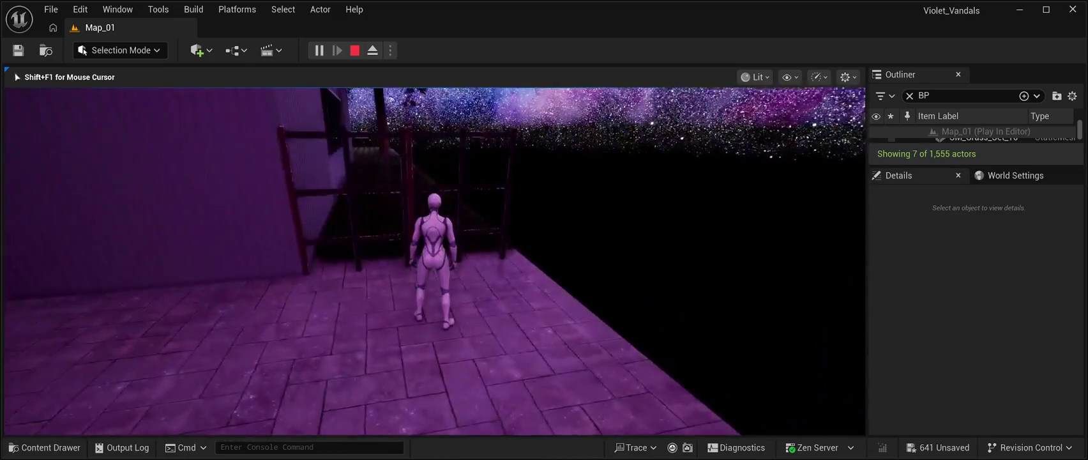
key(Escape)
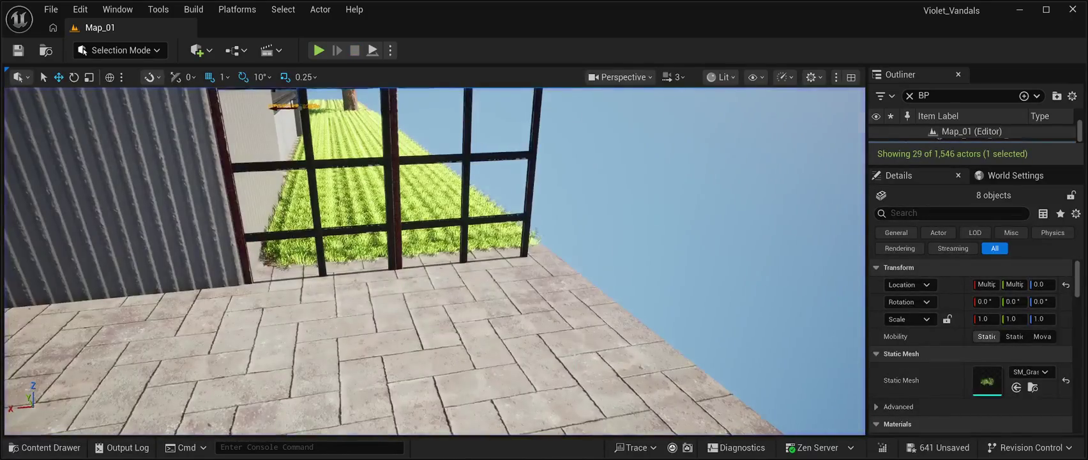
key(f)
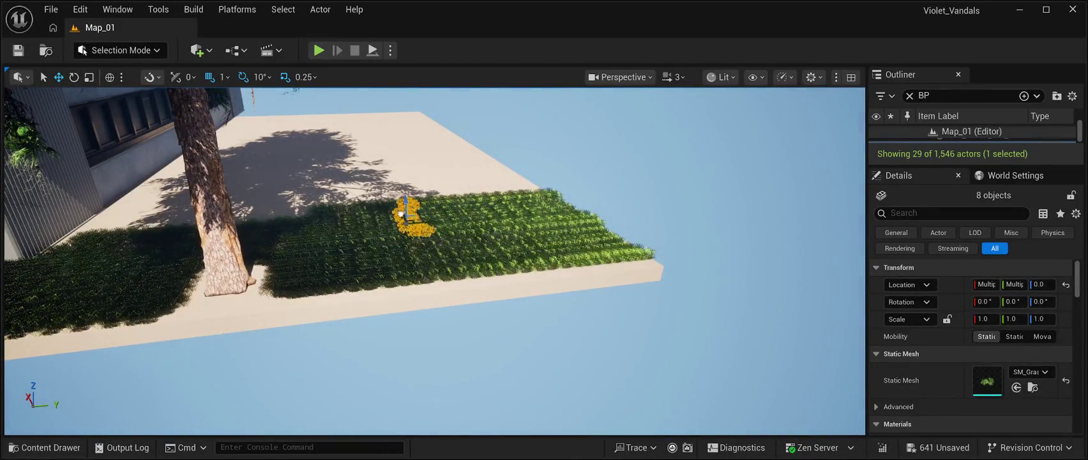
Rotate the yellow flower clumps around Z to follow the other grass edge.
key(e)
drag(414, 290, 429, 293)
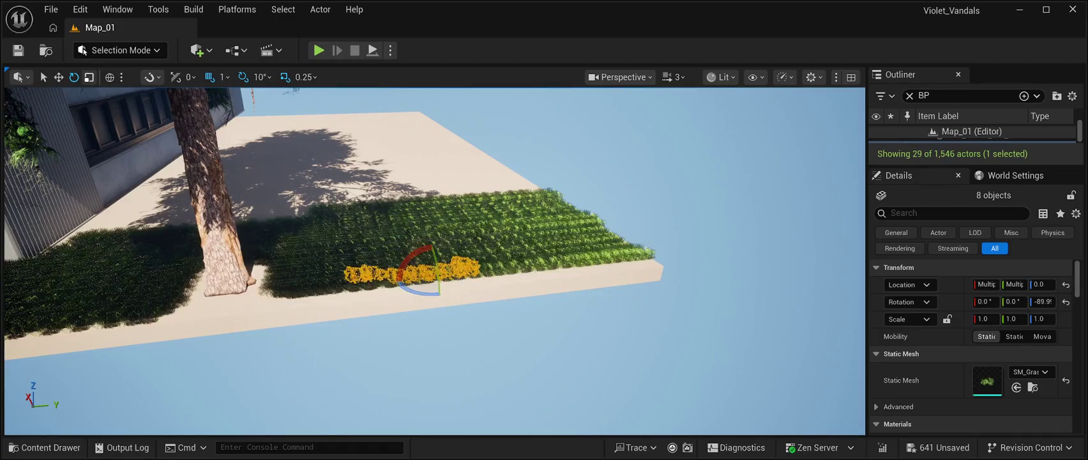
key(w)
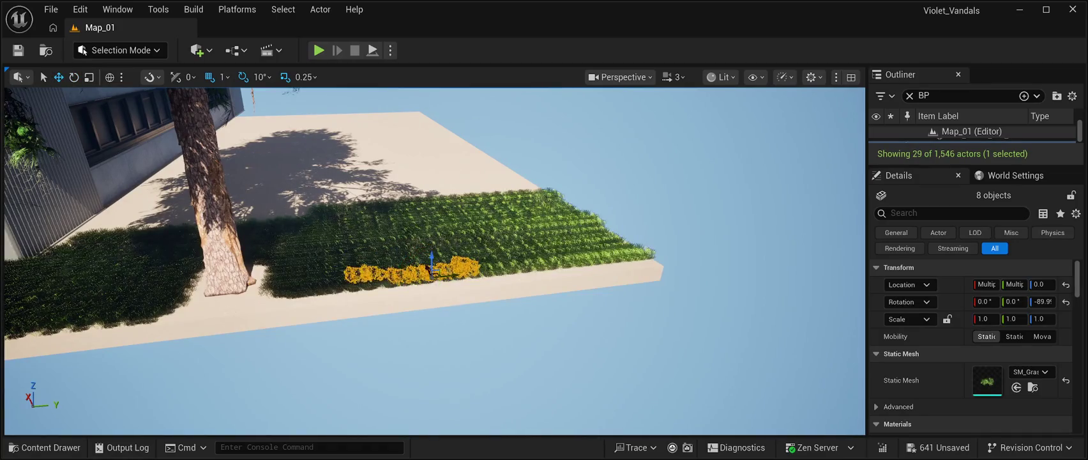
drag(290, 278, 77, 281)
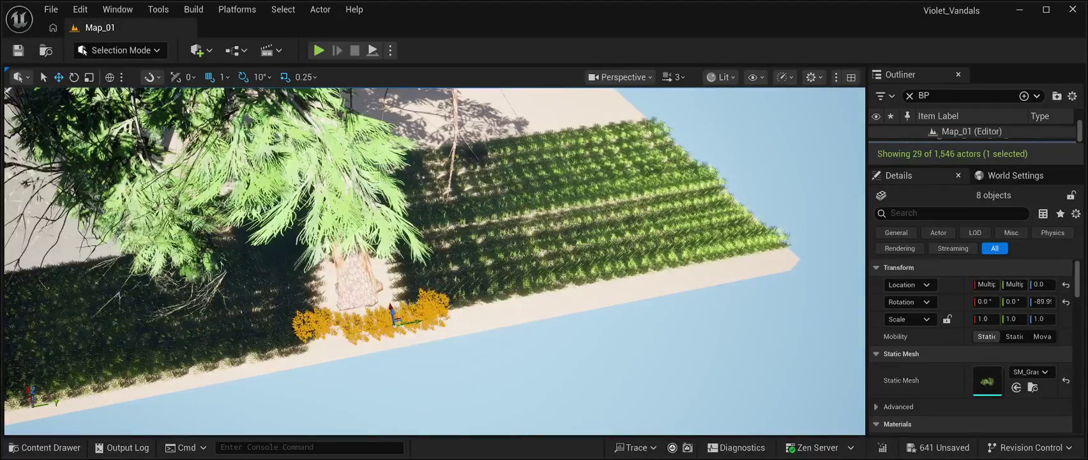
Line the other grass edge with repeated flower-clump copies up to the grass corner.
key(ctrl+d)
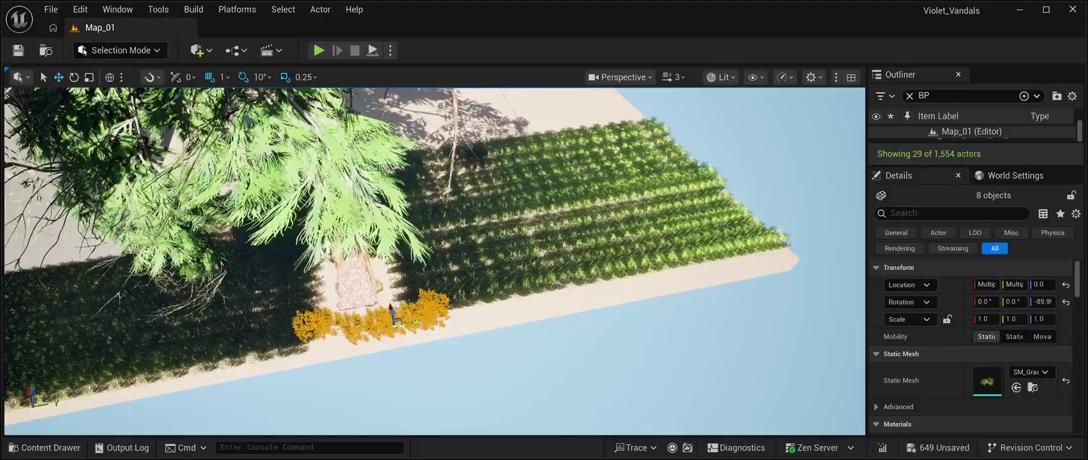
drag(421, 341, 497, 327)
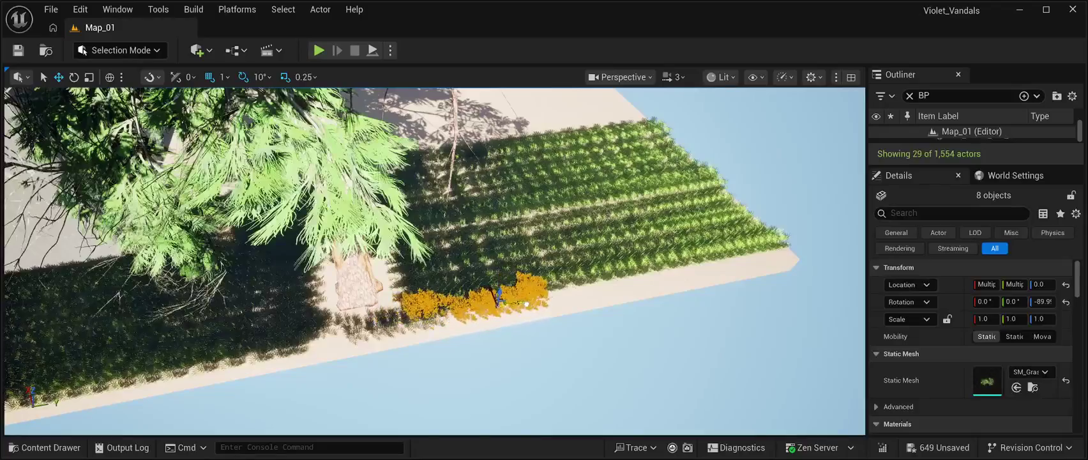
key(ctrl+d)
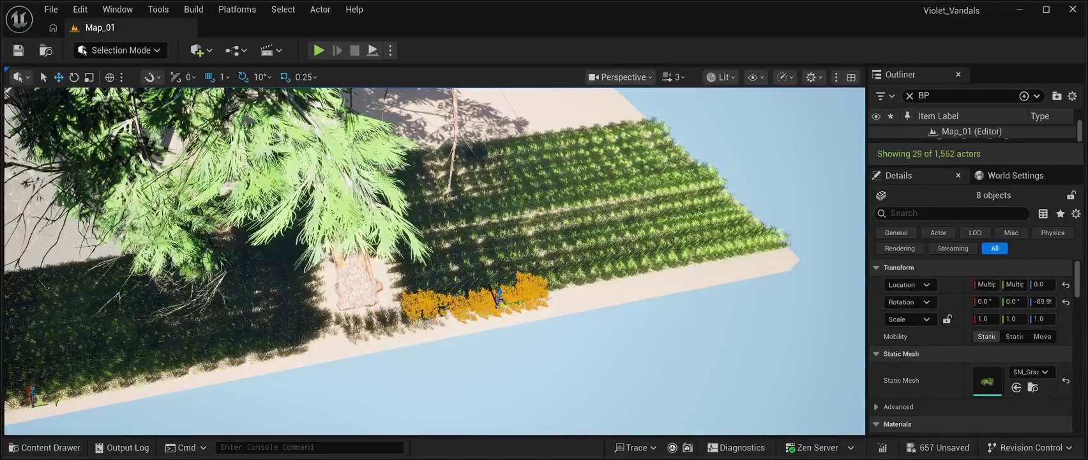
key(ctrl+d)
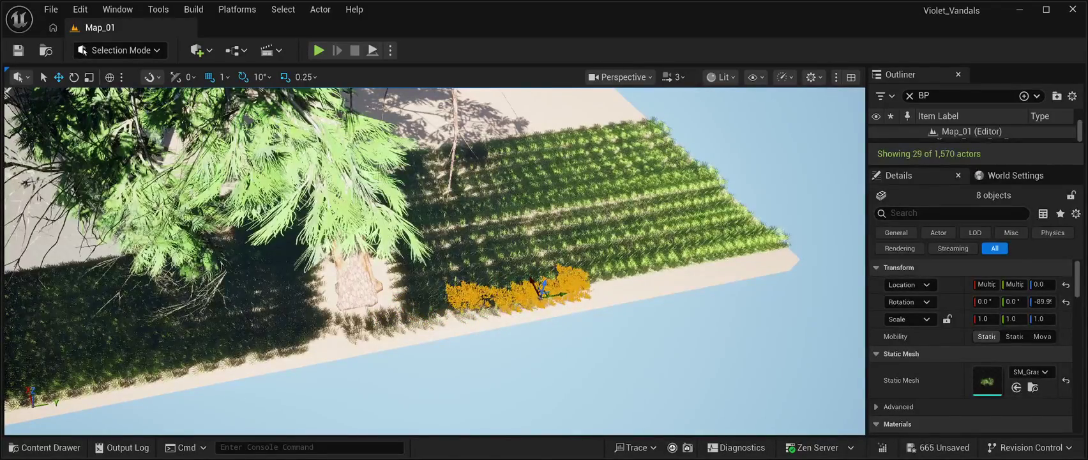
key(ctrl+d)
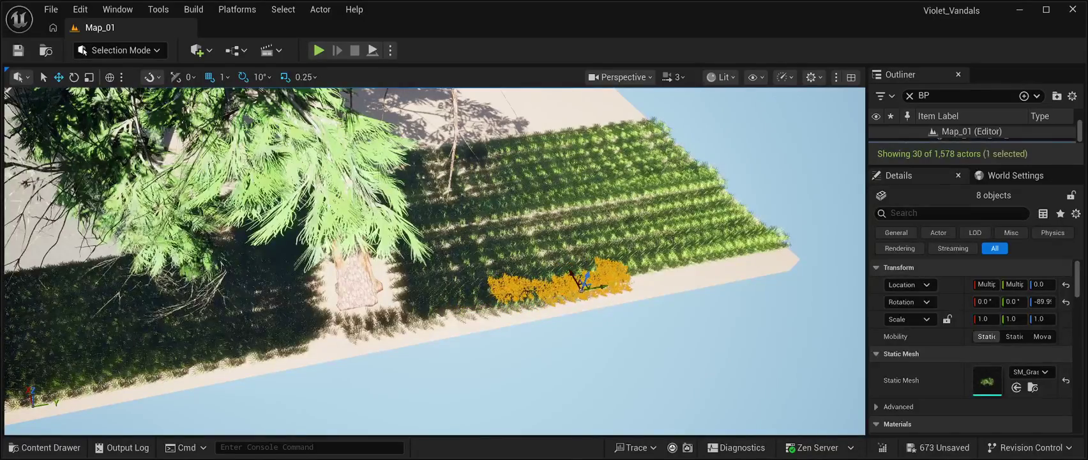
key(ctrl+d)
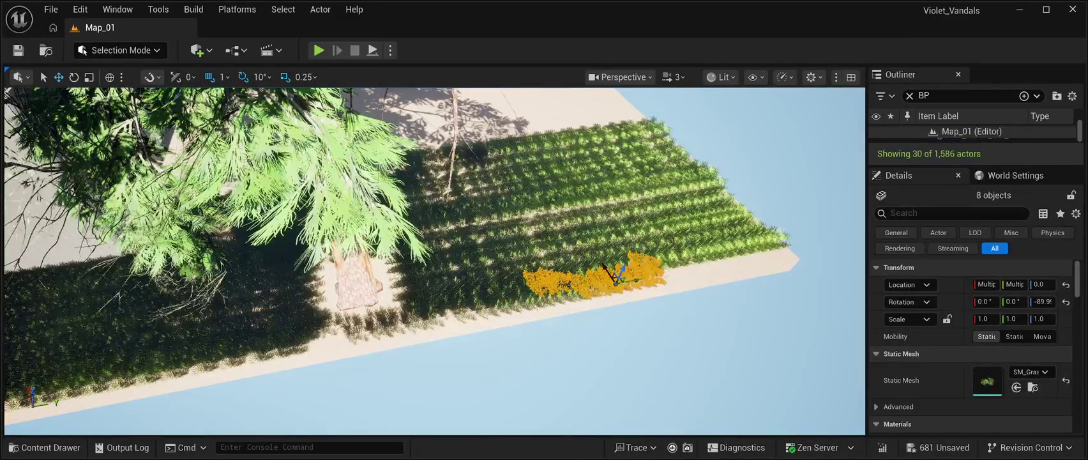
key(ctrl+d)
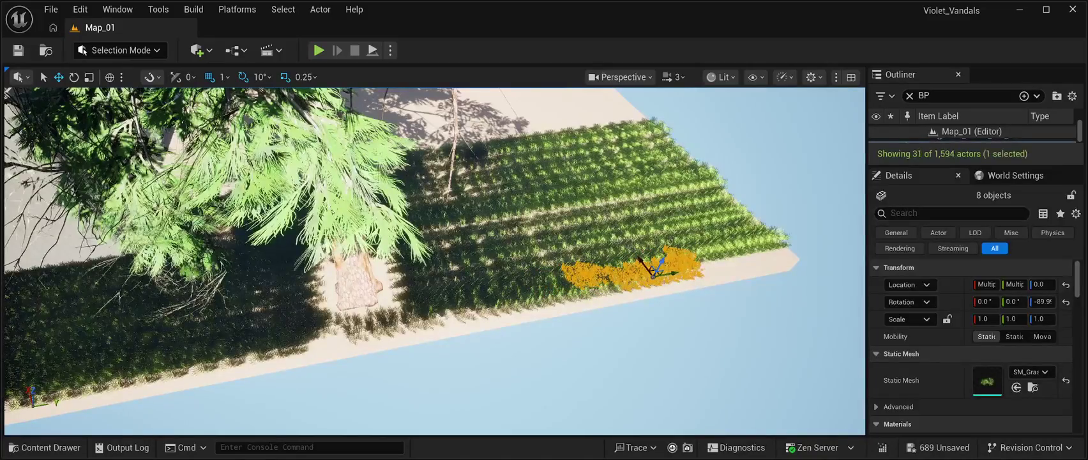
key(ctrl+d)
key(ctrl+d)
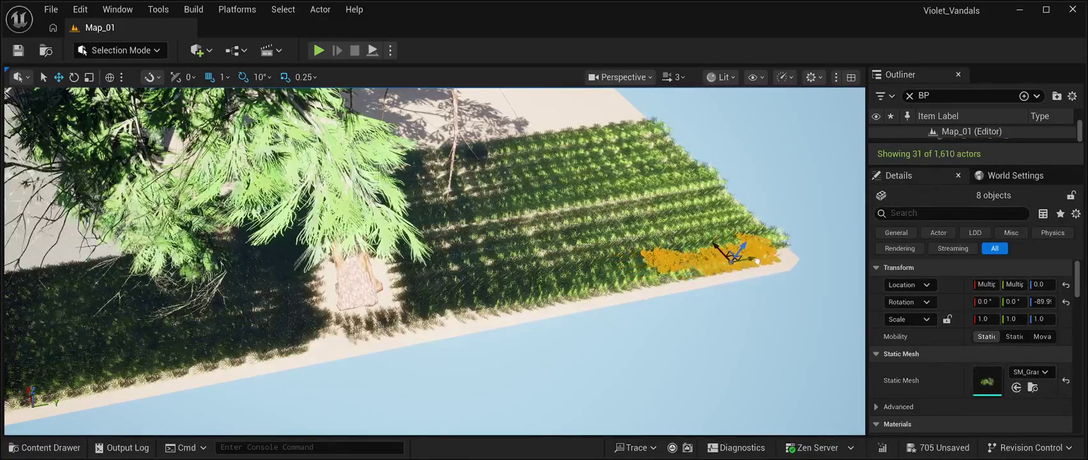
key(ctrl+d)
drag(767, 256, 775, 257)
key(ctrl+d)
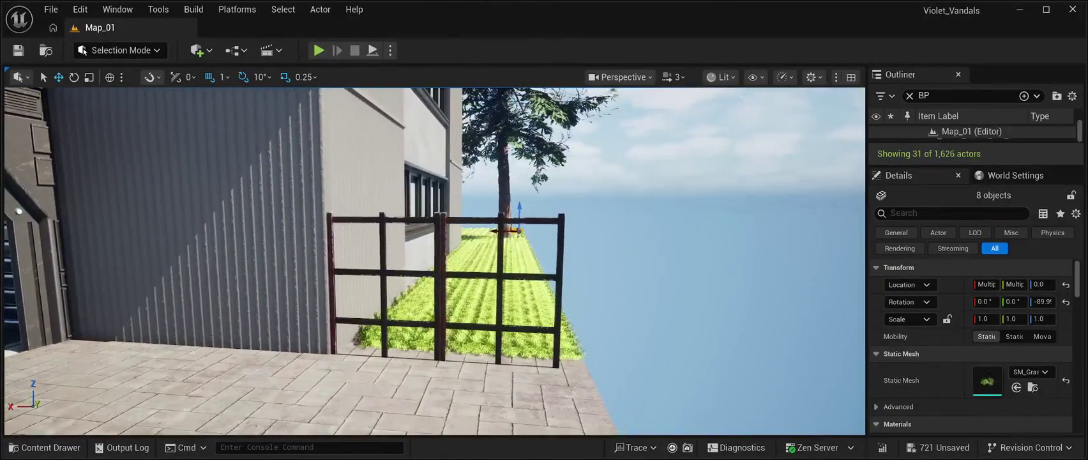
Select the BP_Starfield_bgNebula_Free2 sky actor and start a Play In Editor test.
click(766, 160)
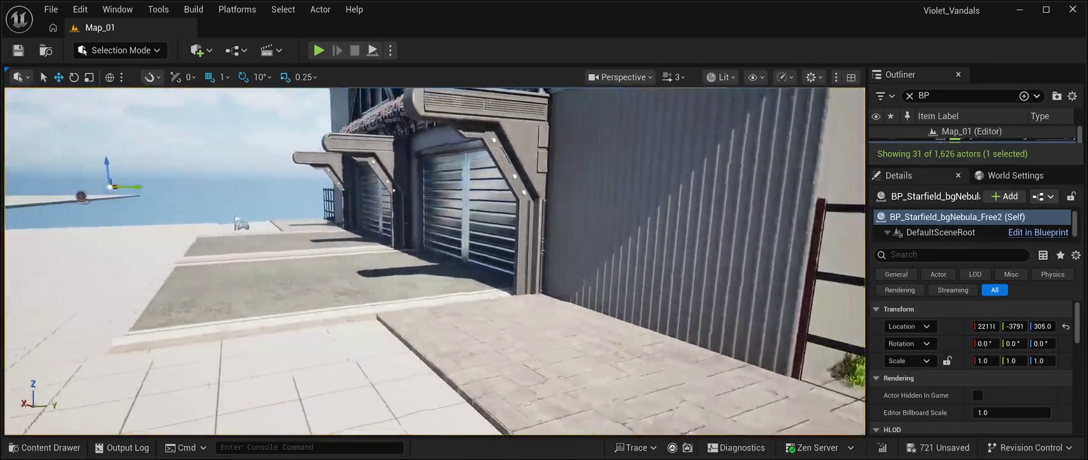
click(318, 50)
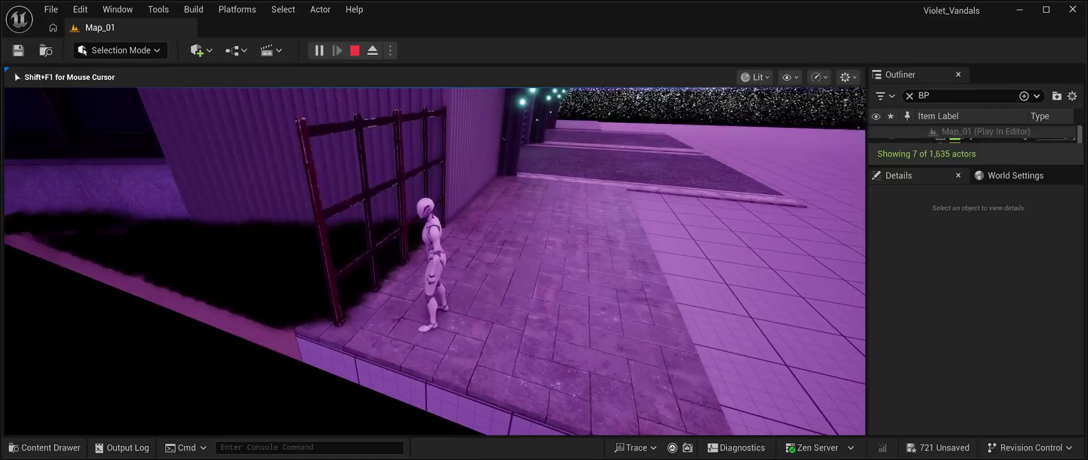
Stop the Play In Editor session and return to the editor.
key(Escape)
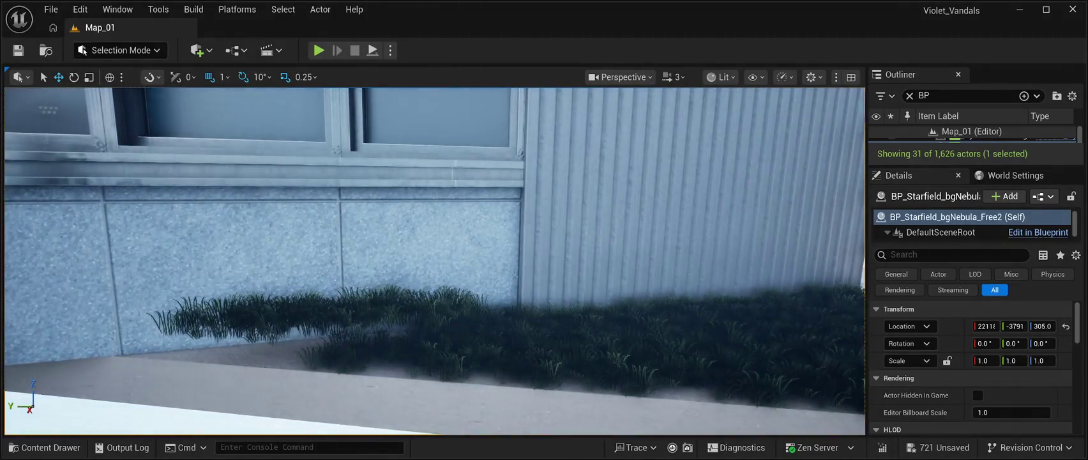
Lower the wall-base grass clump into the bed, then paste a copy and sink it to ground level.
click(431, 307)
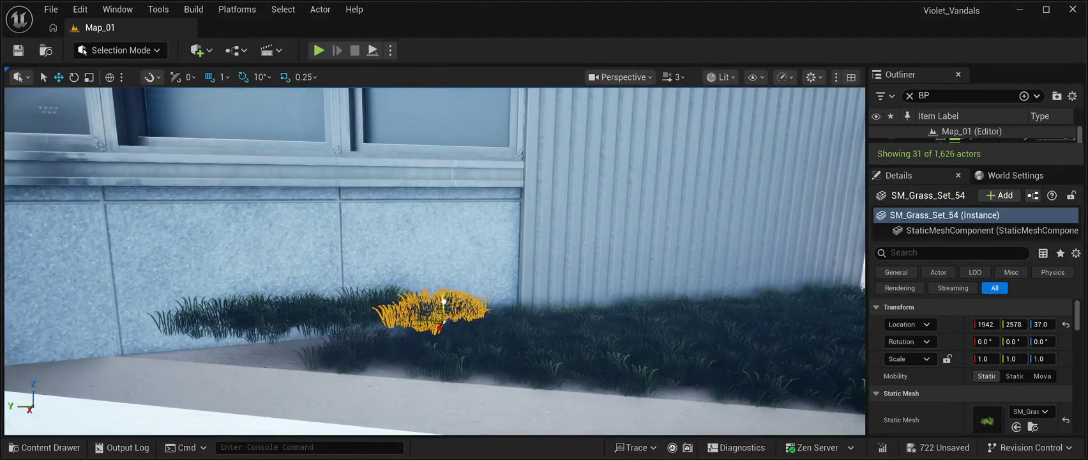
mouse_move(443, 312)
mouse_down()
mouse_move(434, 351)
mouse_move(425, 323)
mouse_up()
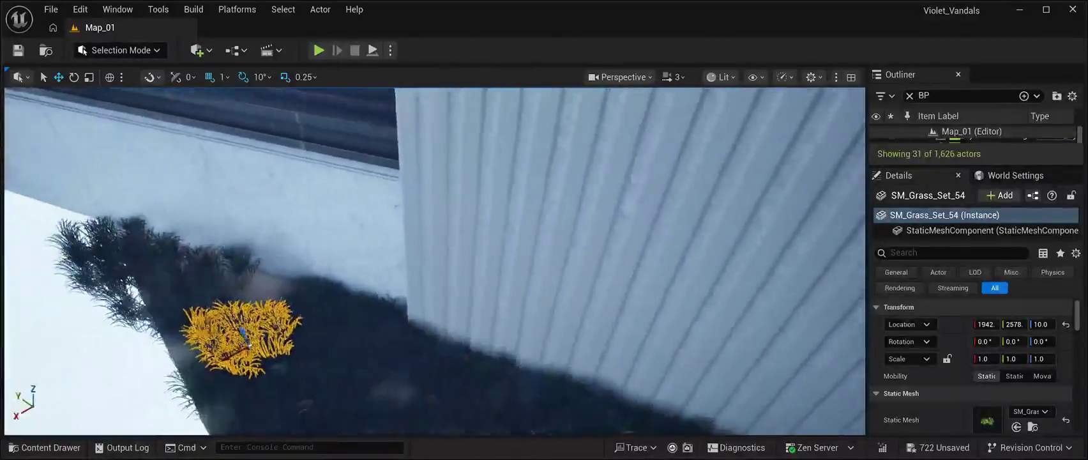
click(498, 300)
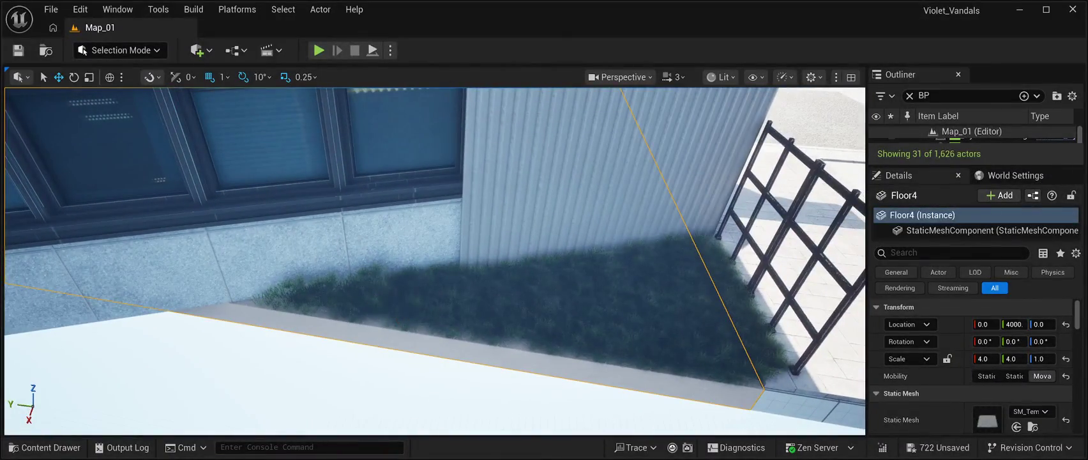
key(ctrl+v)
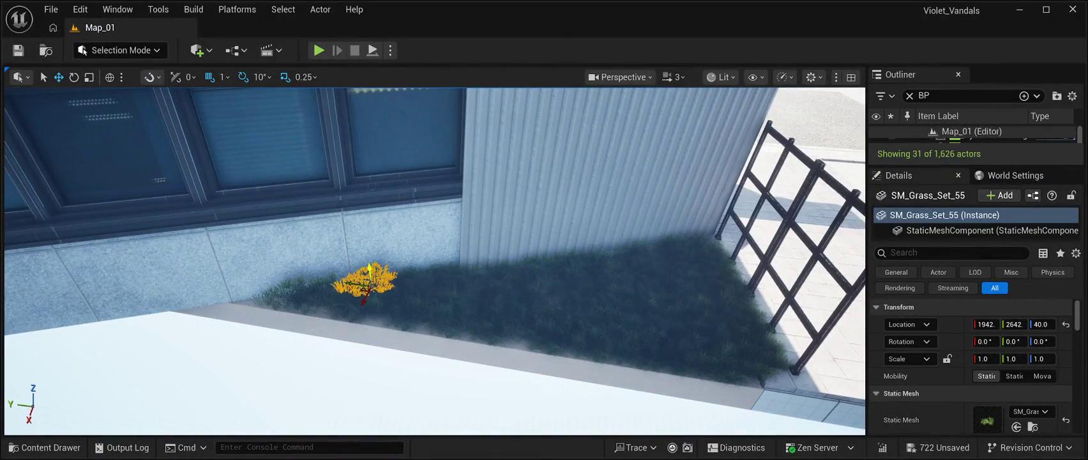
key(f)
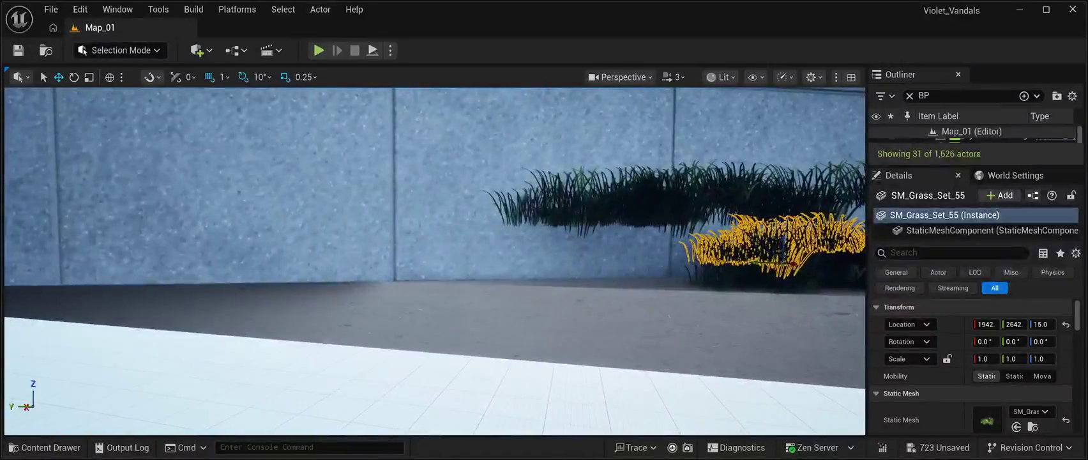
drag(680, 203, 669, 267)
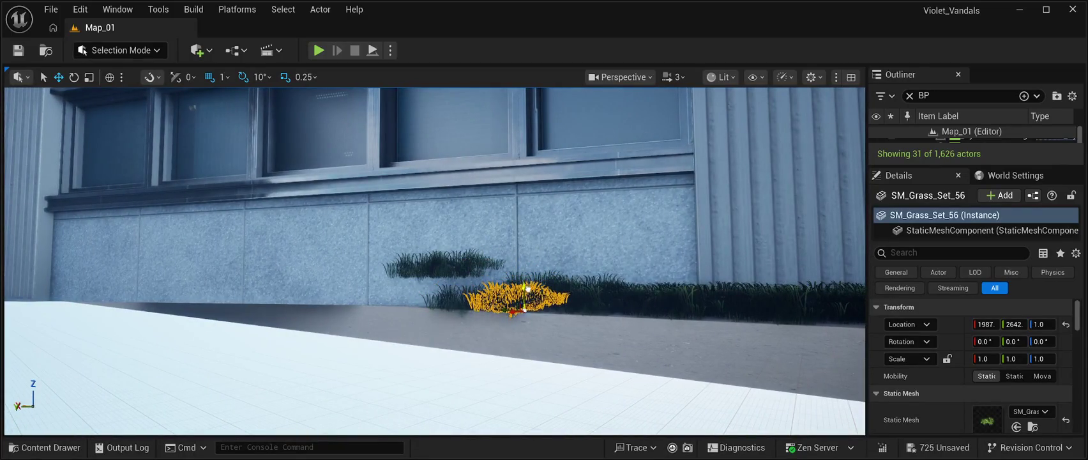
Sink the neighbouring grass clumps against the wall and slide one along it.
click(457, 263)
drag(465, 265, 465, 302)
click(427, 267)
mouse_move(432, 276)
mouse_down()
mouse_move(420, 288)
mouse_move(473, 286)
mouse_up()
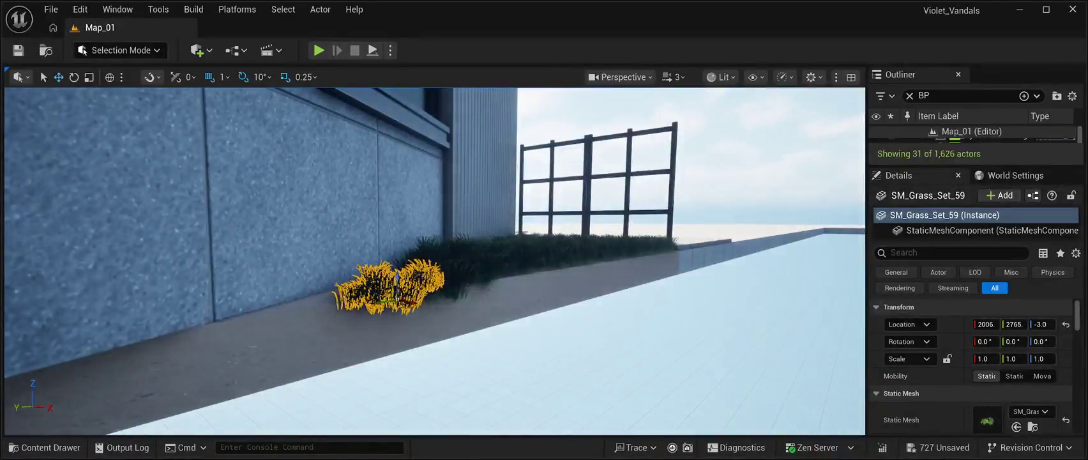
mouse_move(434, 262)
mouse_down()
mouse_move(434, 242)
mouse_move(434, 281)
mouse_move(441, 262)
mouse_move(427, 246)
mouse_move(305, 244)
mouse_up()
click(348, 268)
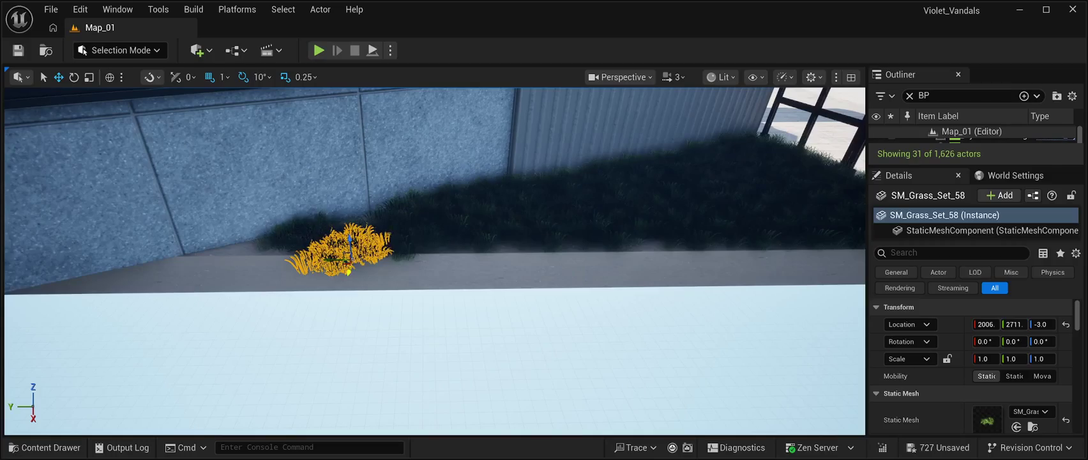
mouse_move(348, 271)
mouse_down()
mouse_move(356, 255)
mouse_move(293, 260)
mouse_move(267, 250)
mouse_up()
click(293, 260)
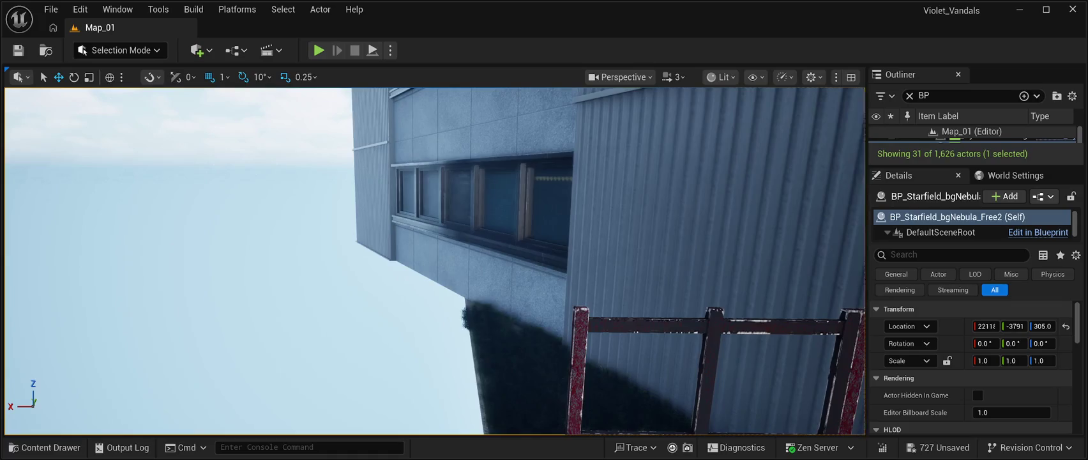
Shift four grass clumps near the building corner along X, then start a play test.
click(474, 321)
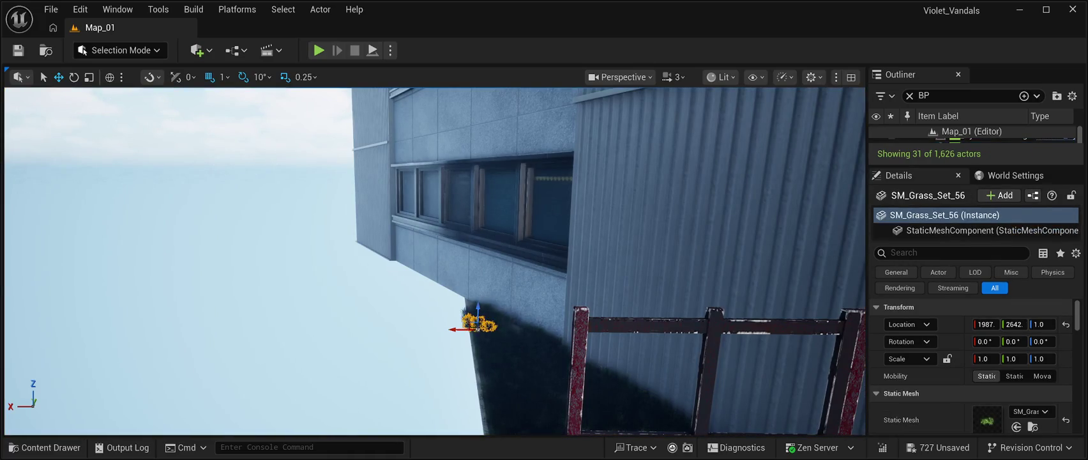
click(491, 324)
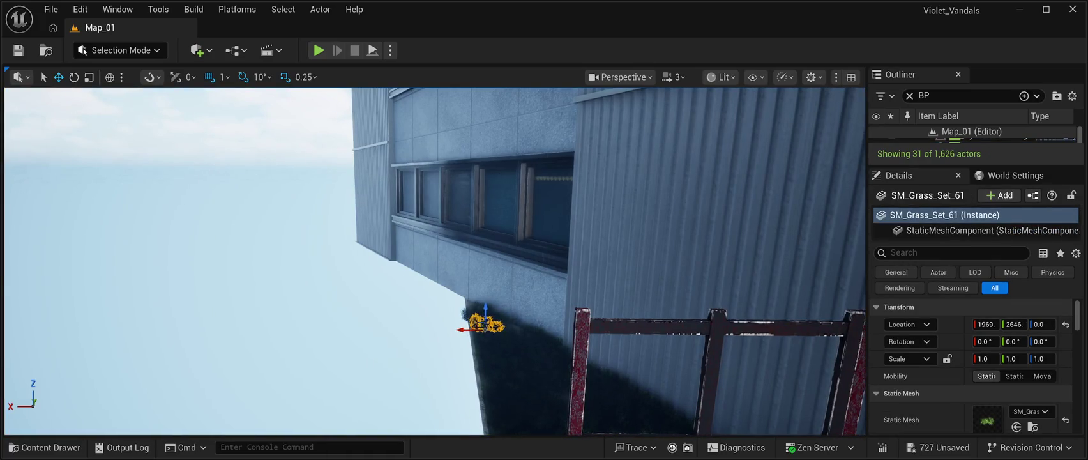
click(486, 310)
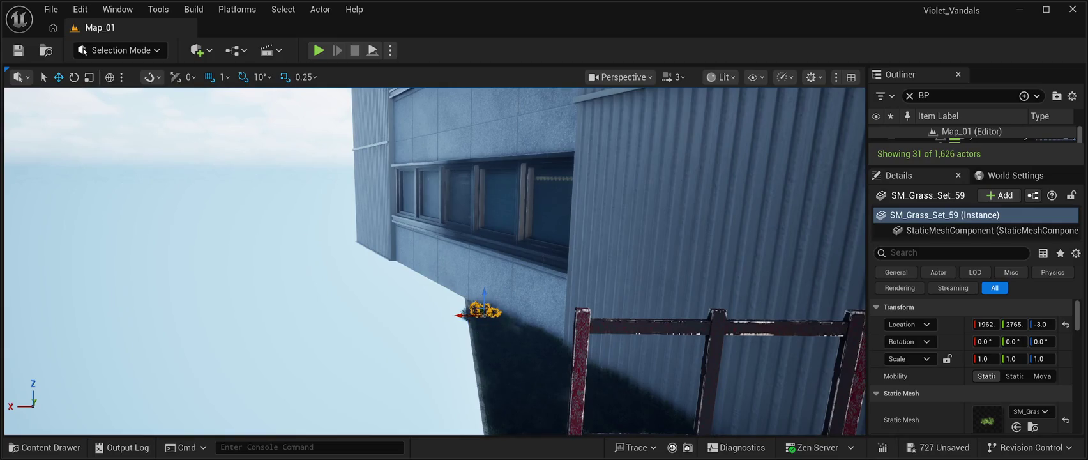
click(474, 315)
mouse_move(449, 321)
mouse_down()
mouse_move(441, 325)
mouse_move(460, 307)
mouse_move(447, 332)
mouse_move(454, 320)
mouse_move(383, 287)
mouse_up()
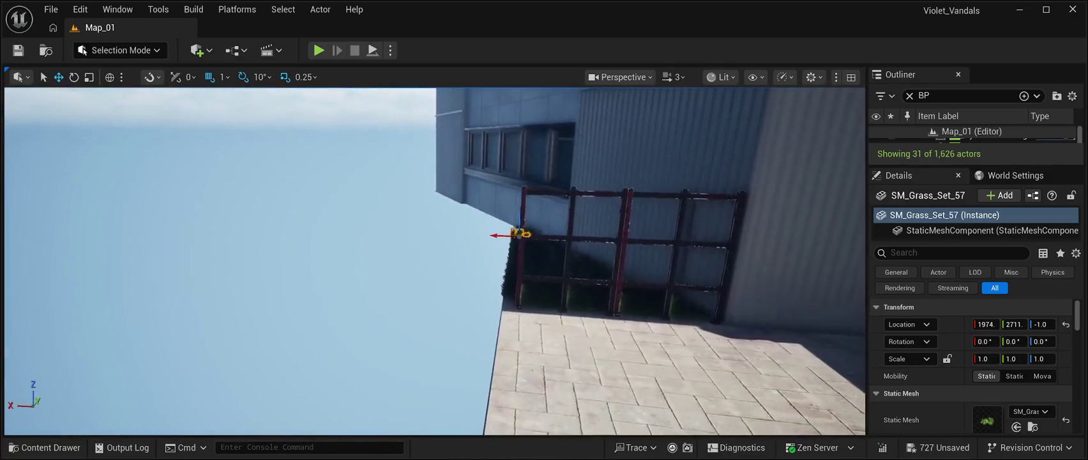
click(192, 192)
drag(191, 192, 256, 210)
drag(434, 262, 396, 262)
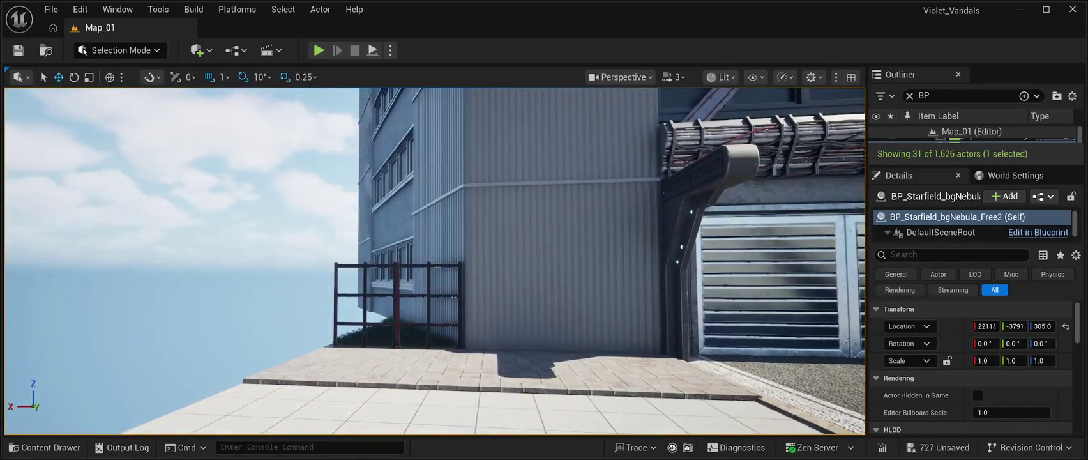
key(alt+p)
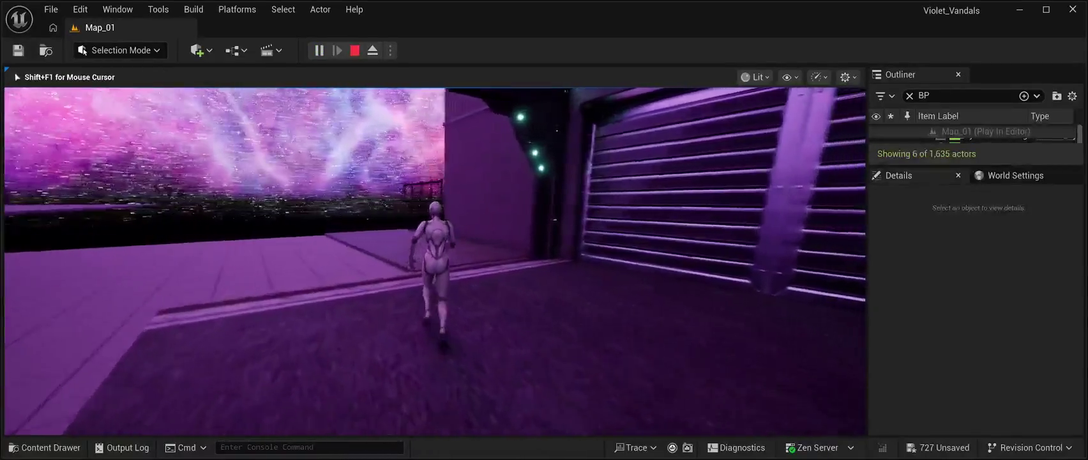
key(w)
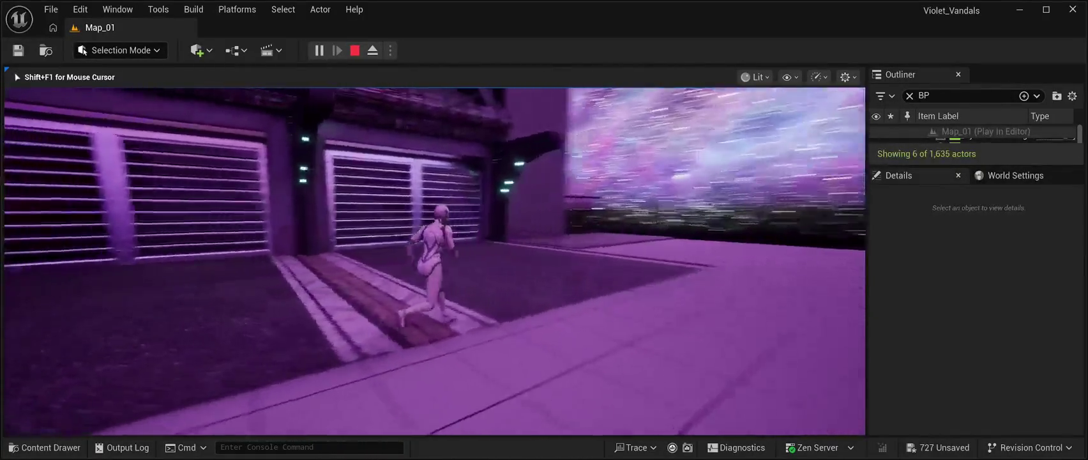
key(w)
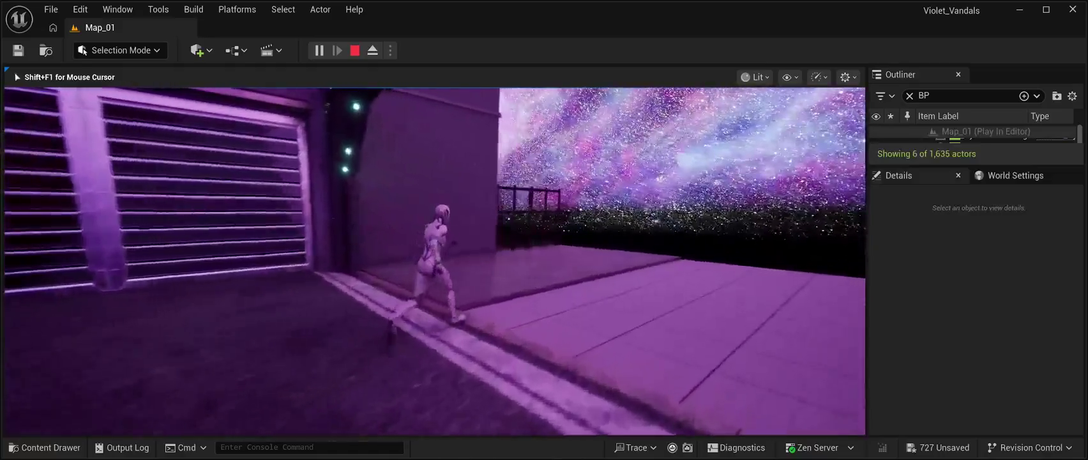
key(w)
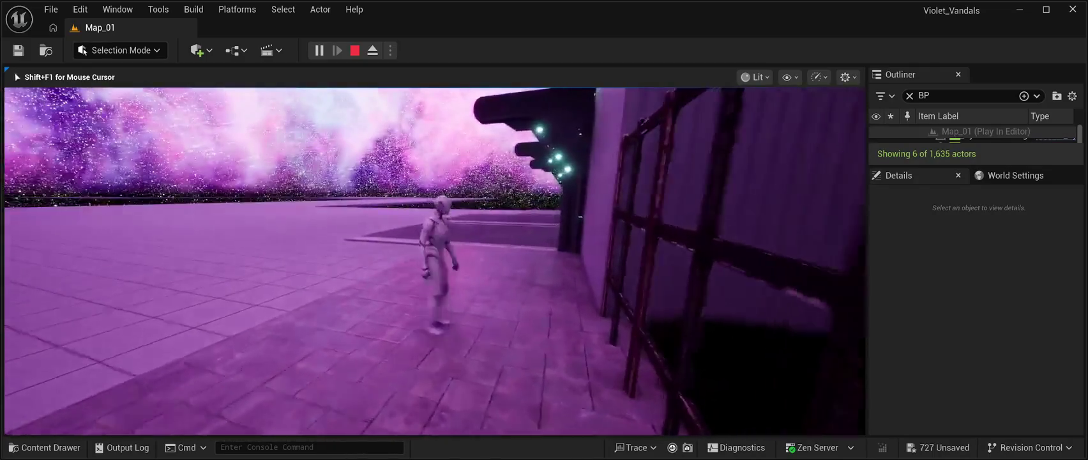
key(w)
key(Escape)
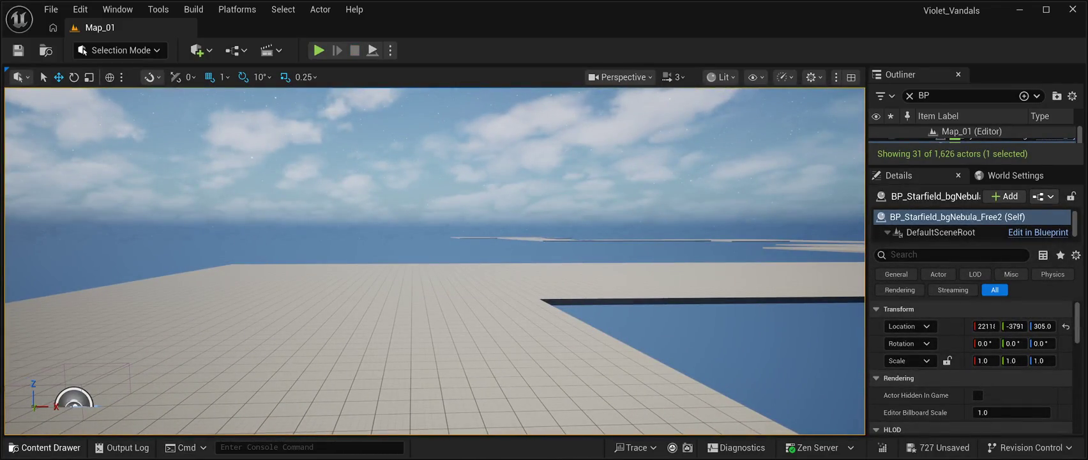
Browse the Content Drawer to CyberPunkMegapack > Blueprints > BuildingPrefabs01.
key(ctrl+space)
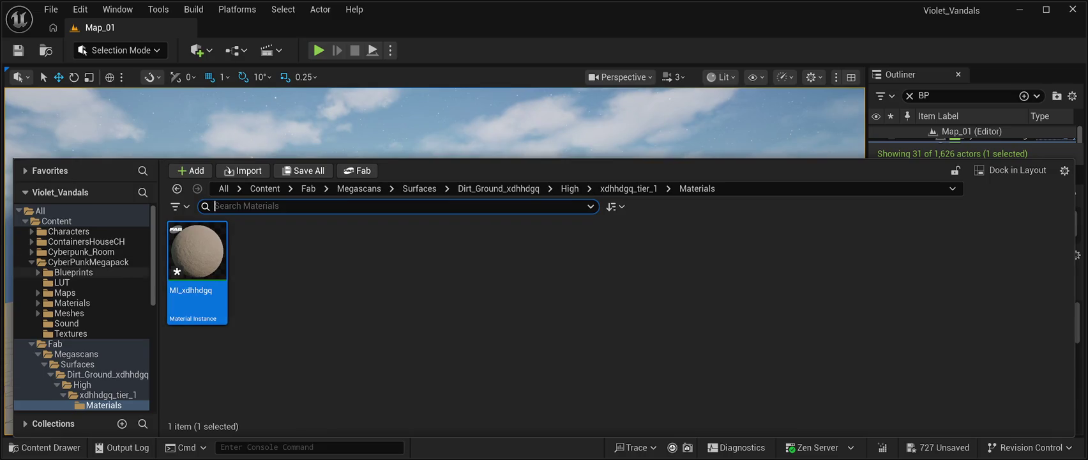
click(89, 262)
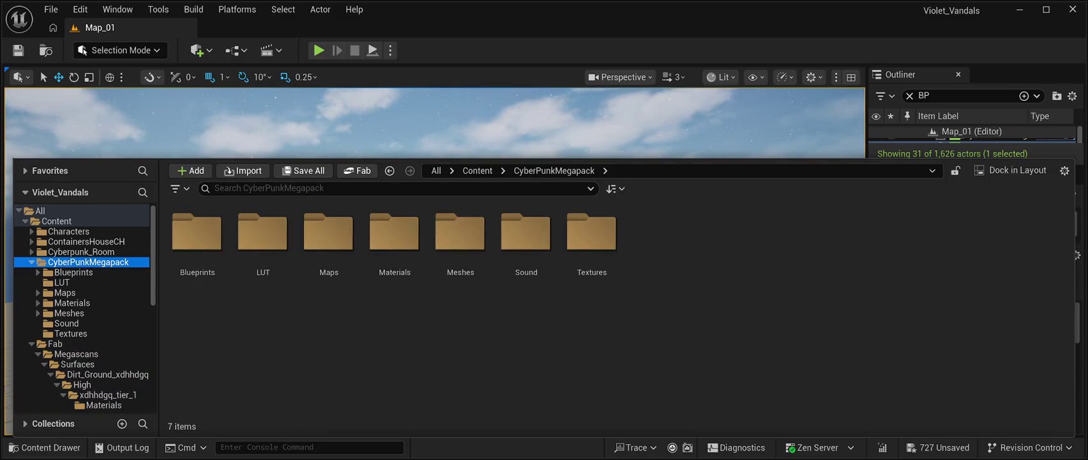
double_click(197, 243)
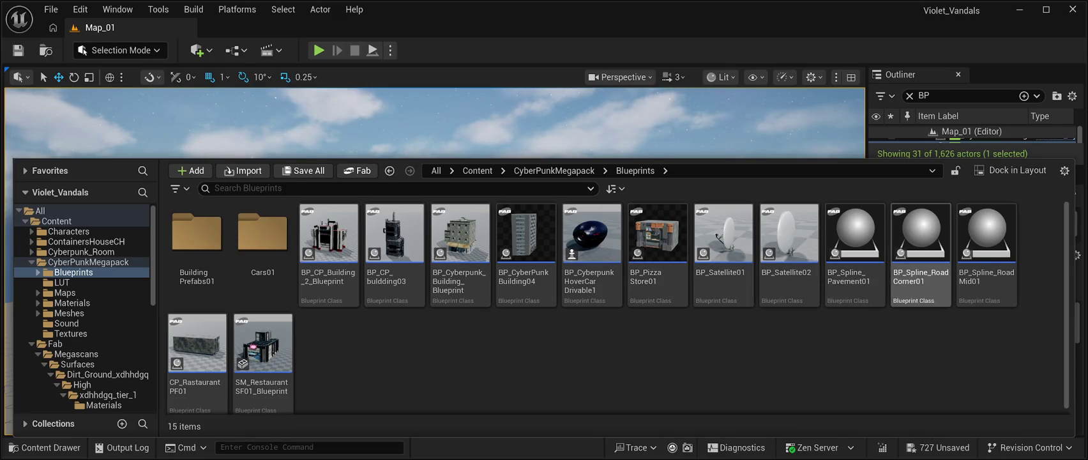
click(197, 243)
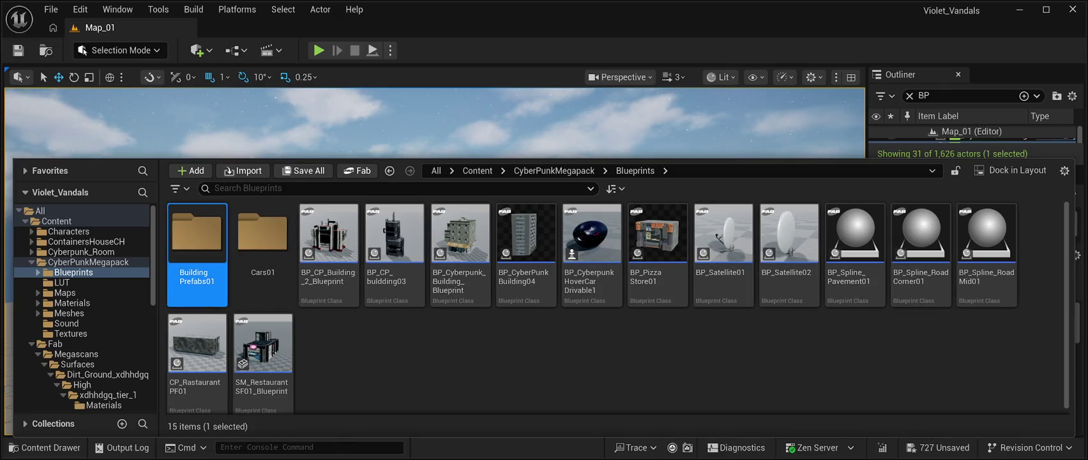
double_click(197, 243)
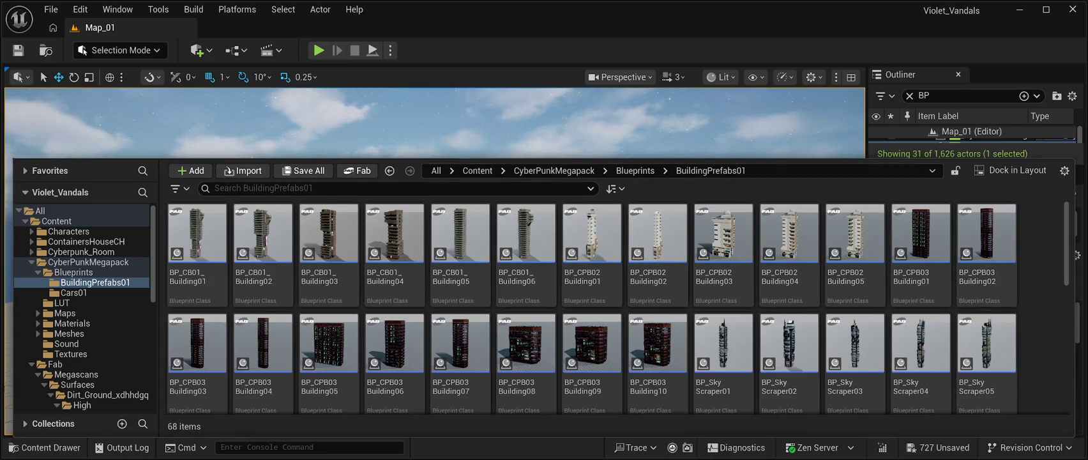
Check the level, then select a CPB02 building blueprint in BuildingPrefabs01.
key(ctrl+space)
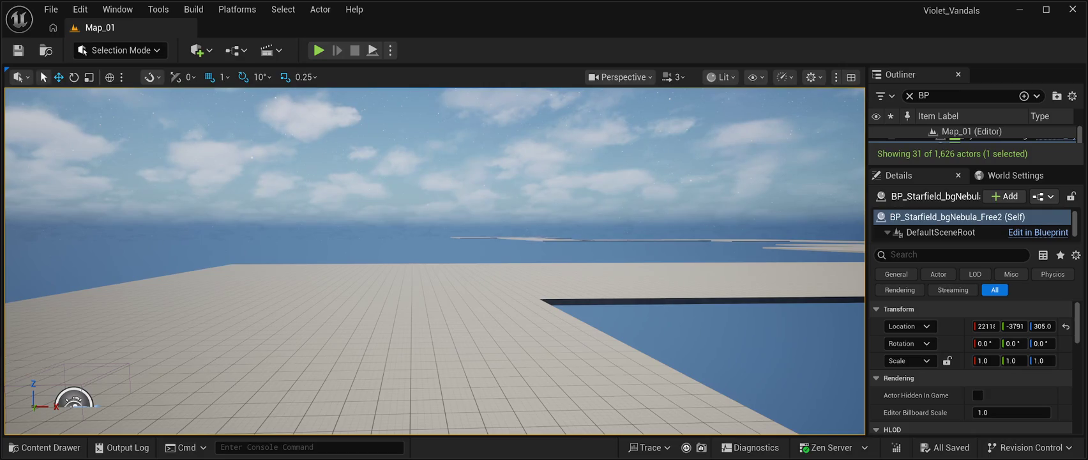
click(44, 448)
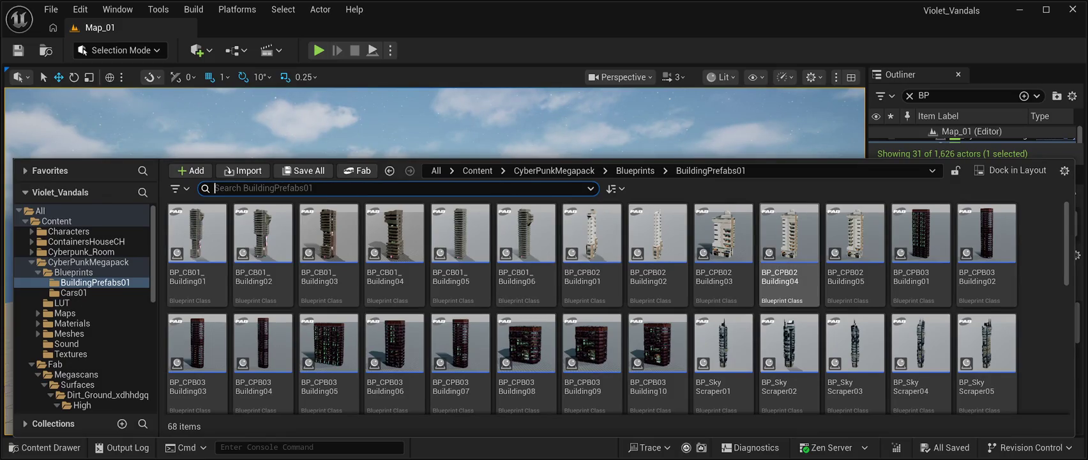
click(723, 237)
Drop BP_CPB02Building03 into the level, frame it, and shift it along Y and X.
drag(651, 147, 651, 192)
drag(362, 243, 182, 260)
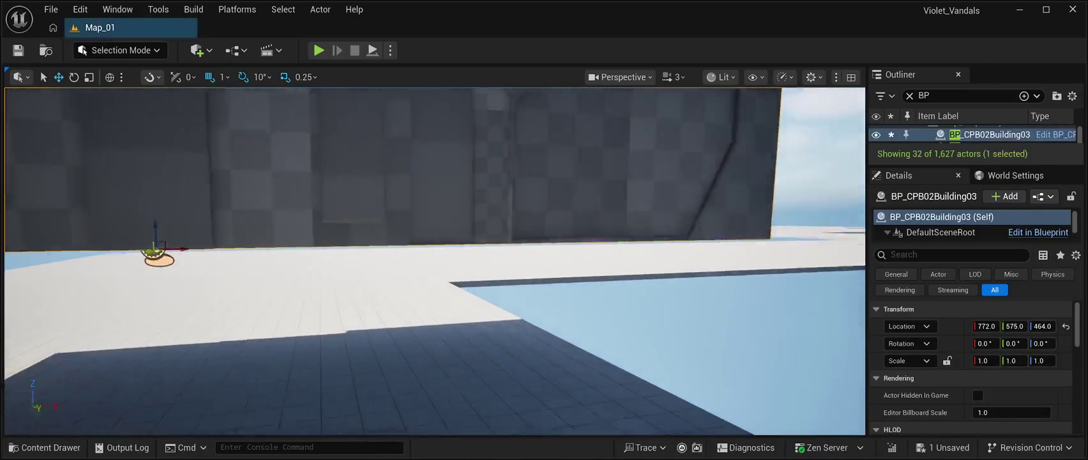
key(f)
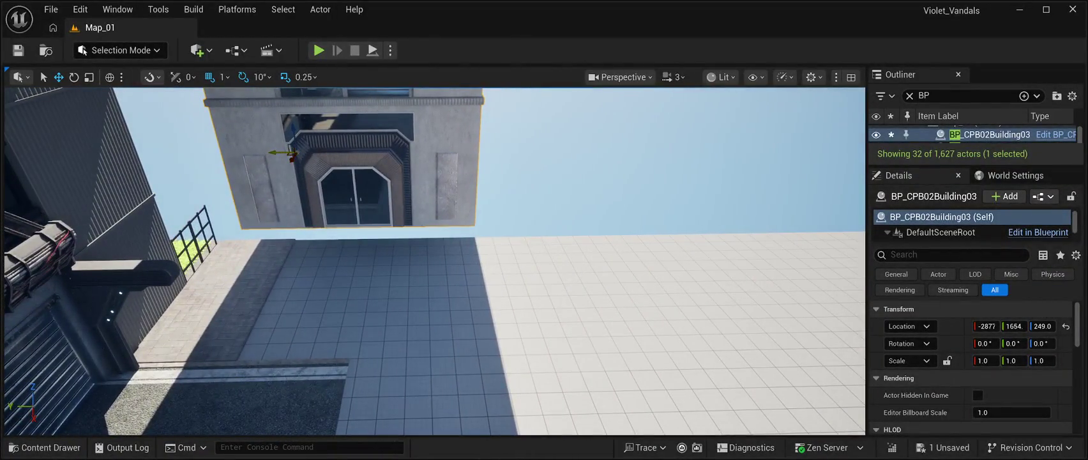
mouse_move(274, 164)
mouse_down()
mouse_move(312, 163)
mouse_move(303, 217)
mouse_move(307, 182)
mouse_move(309, 196)
mouse_up()
drag(309, 230, 318, 217)
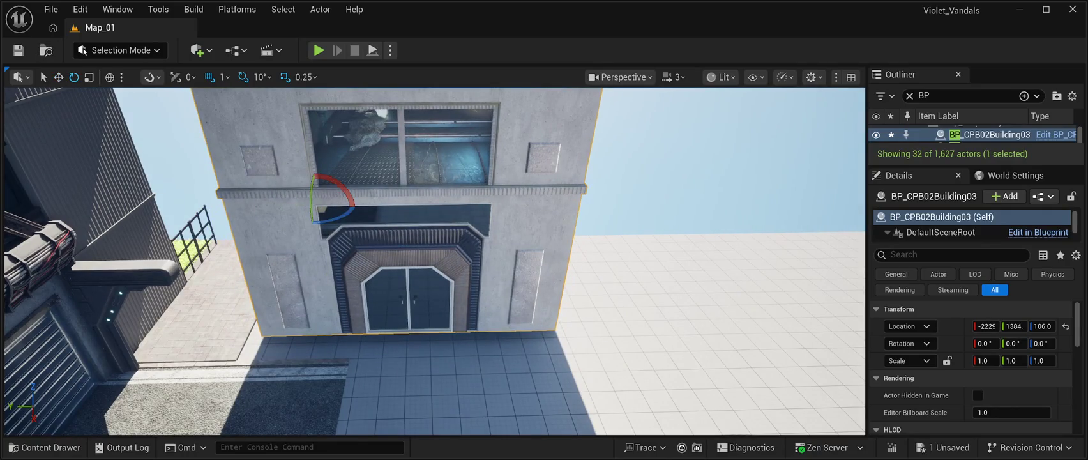
Turn the building, slide it along the plaza edge, then rotate it back to face forward.
mouse_move(335, 214)
mouse_down()
mouse_move(153, 327)
mouse_move(498, 204)
mouse_up()
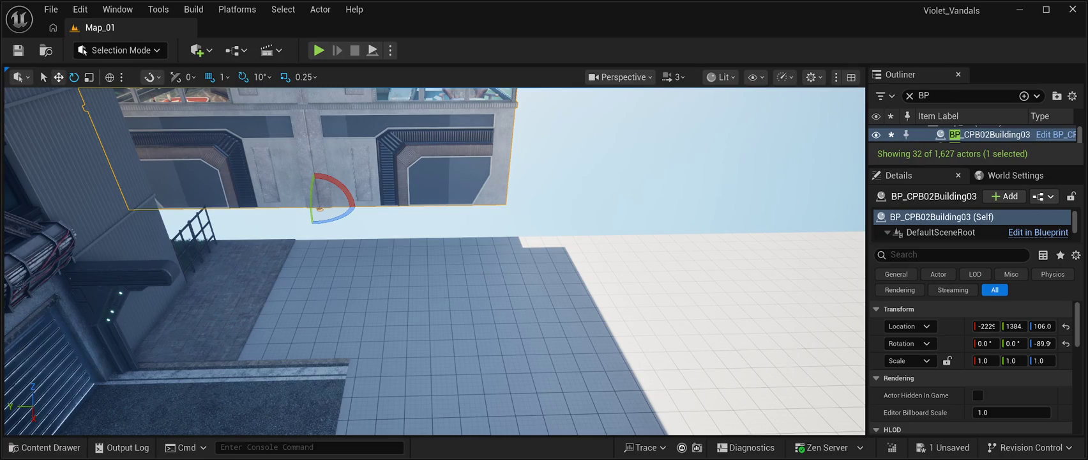
mouse_move(300, 222)
mouse_down()
mouse_move(452, 222)
mouse_move(470, 242)
mouse_move(478, 380)
mouse_up()
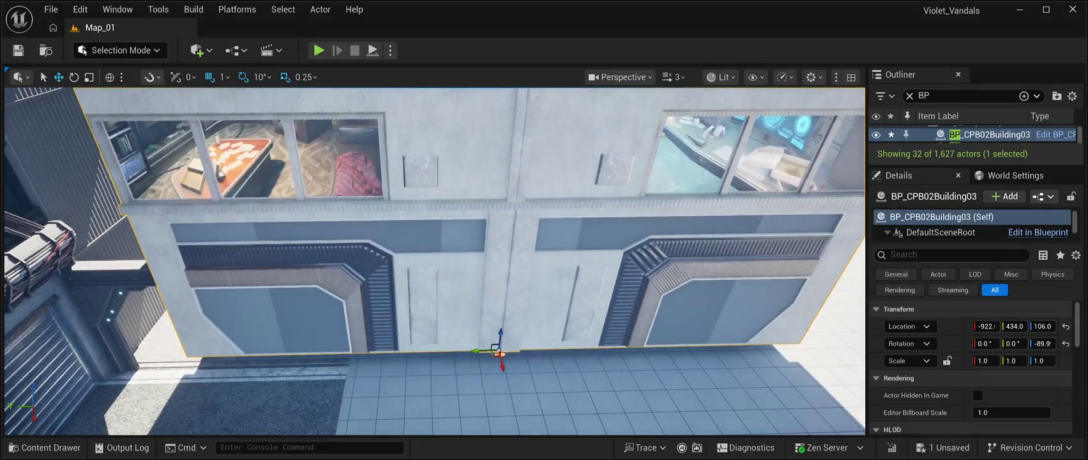
mouse_move(475, 351)
mouse_down()
mouse_move(552, 342)
mouse_move(553, 429)
mouse_move(550, 332)
mouse_move(613, 319)
mouse_move(539, 310)
mouse_move(520, 288)
mouse_move(547, 283)
mouse_up()
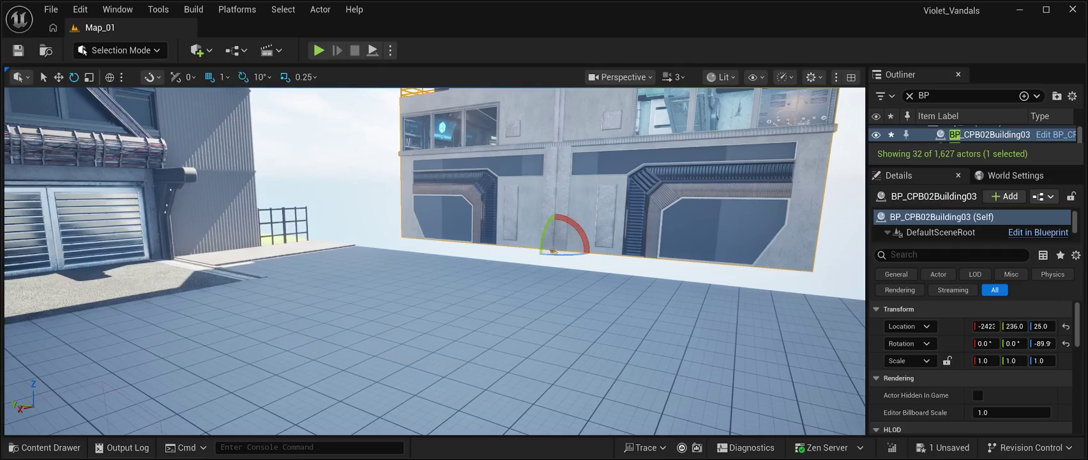
mouse_move(552, 251)
mouse_down()
mouse_move(531, 251)
mouse_move(496, 392)
mouse_up()
key(w)
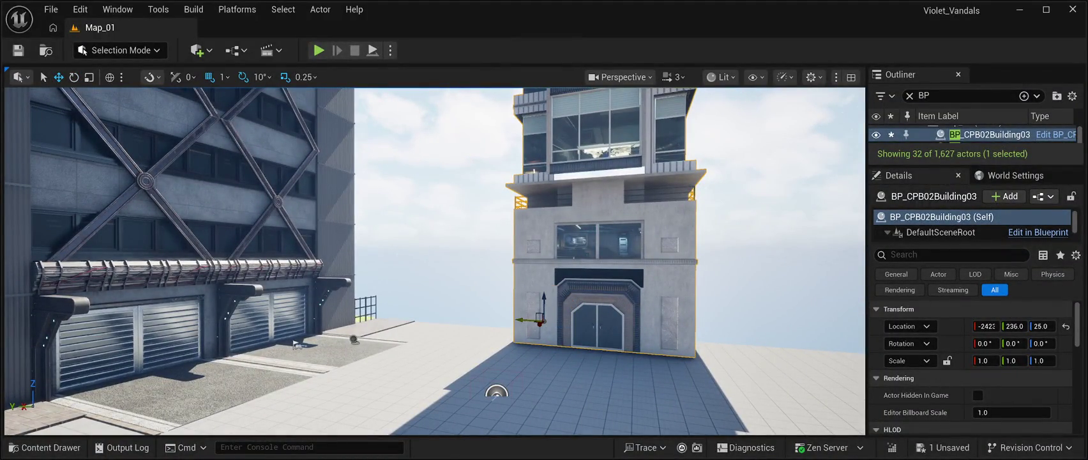
mouse_move(525, 320)
mouse_down()
mouse_move(553, 321)
mouse_move(562, 304)
mouse_up()
Raise the building onto the ground and move it to the far side of the plaza.
scroll(562, 304, up, 3)
scroll(434, 261, up, 5)
mouse_move(437, 260)
mouse_down()
mouse_move(396, 279)
mouse_move(243, 253)
mouse_move(263, 253)
mouse_move(276, 277)
mouse_up()
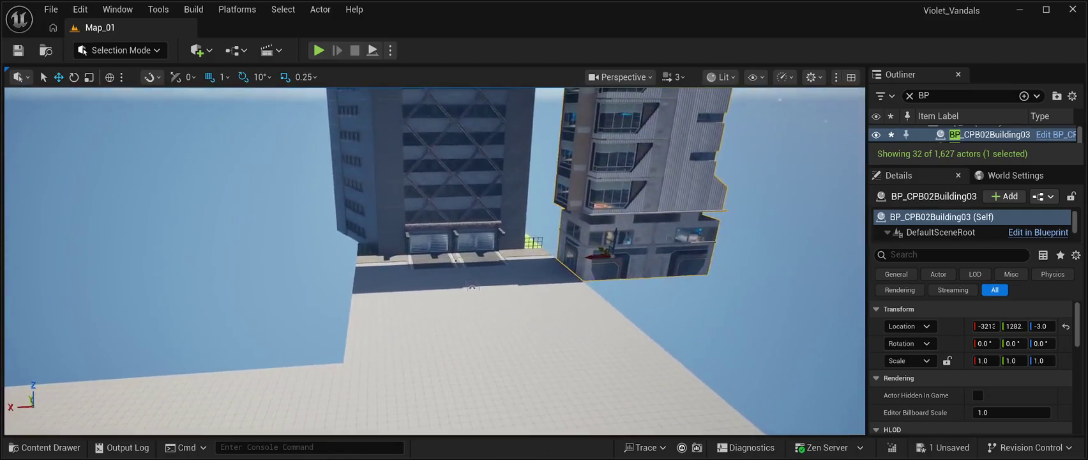
drag(546, 239, 225, 243)
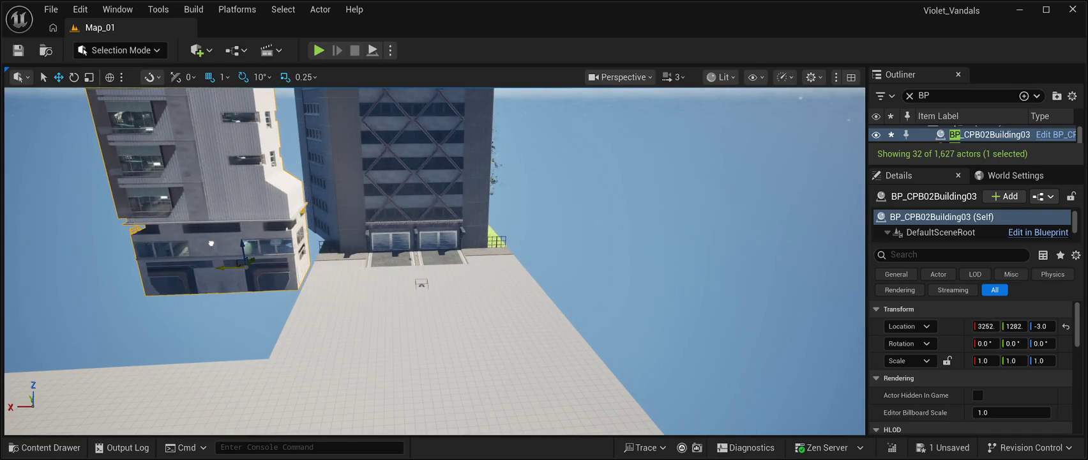
Rotate the building -90° to face the plaza and fine-tune it to X 3198, Y -798.
key(e)
key(e)
drag(268, 273, 211, 275)
drag(214, 274, 233, 281)
key(w)
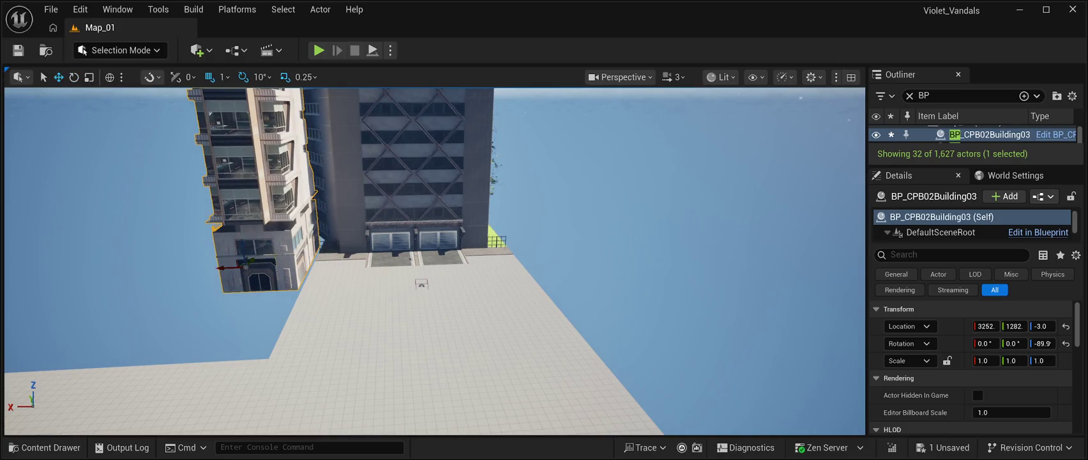
mouse_move(228, 268)
mouse_down()
mouse_move(246, 272)
mouse_move(238, 302)
mouse_up()
drag(178, 318, 181, 318)
key(w)
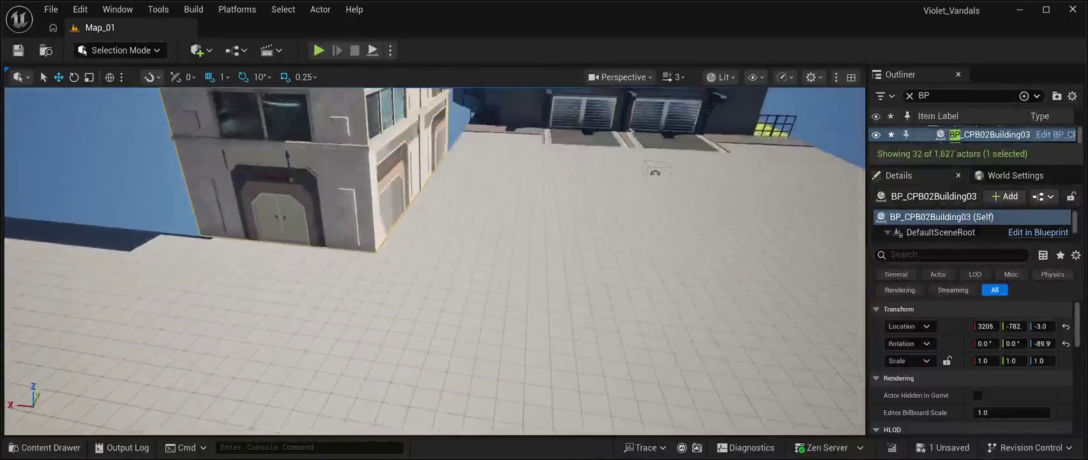
key(w)
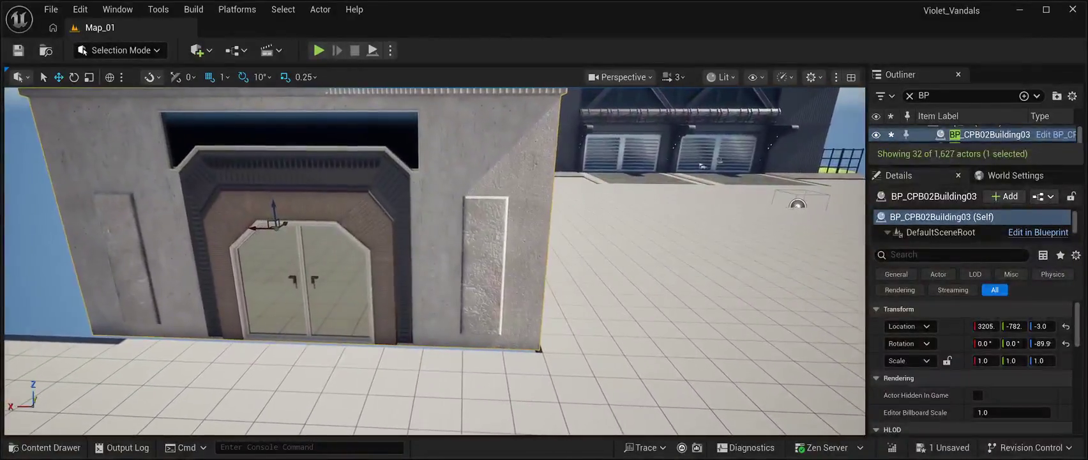
drag(257, 227, 256, 228)
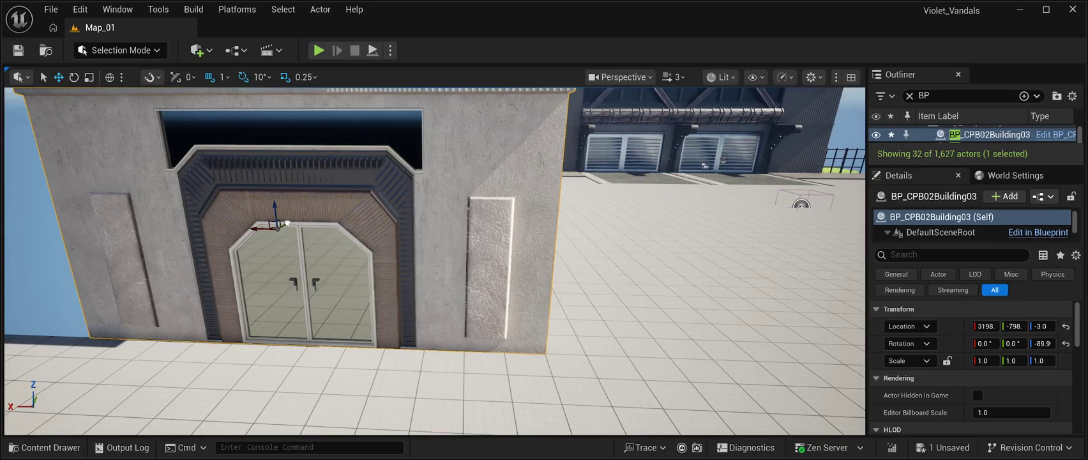
click(507, 316)
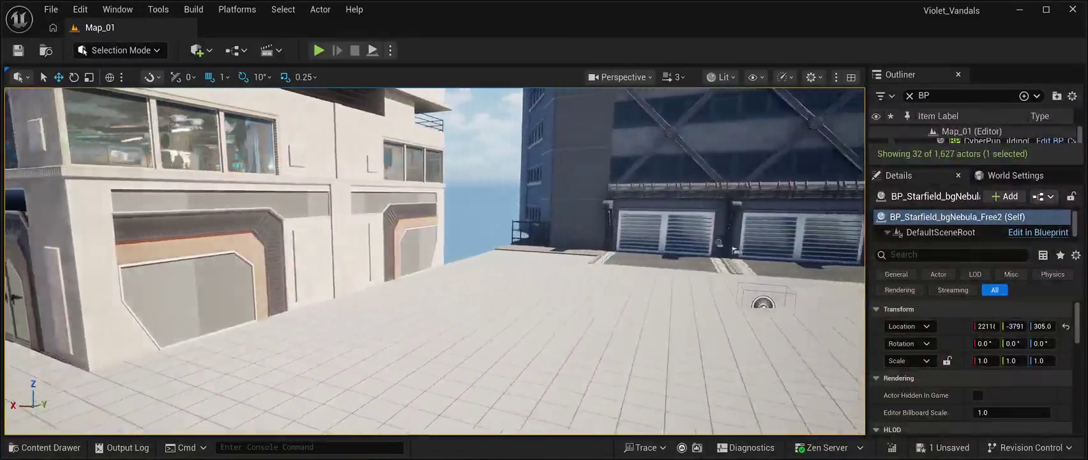
Save Map_01 from the toolbar, then briefly open and close the Content Drawer.
scroll(505, 345, up, 5)
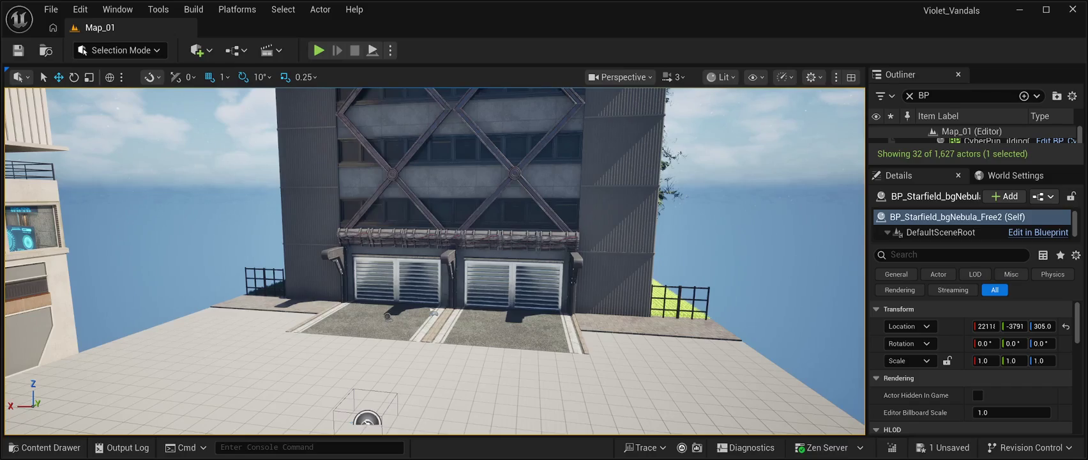
click(18, 51)
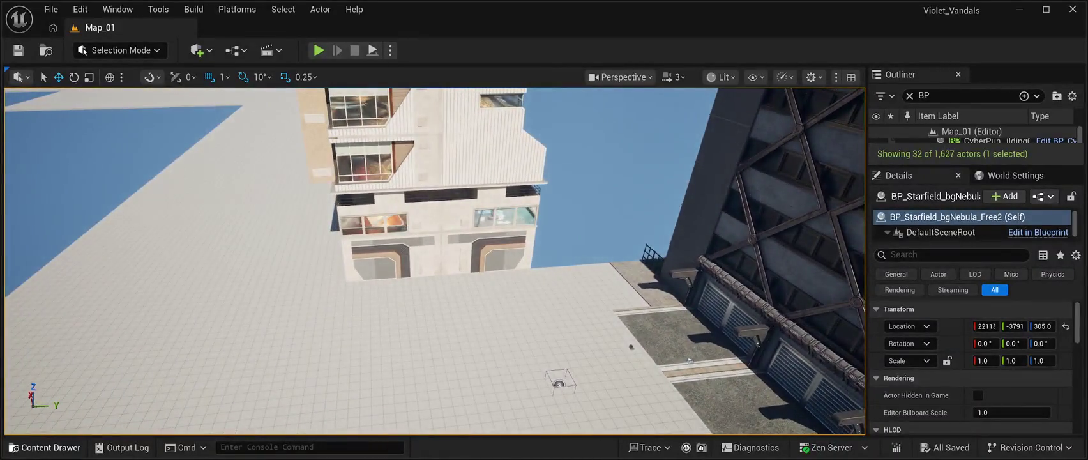
click(45, 447)
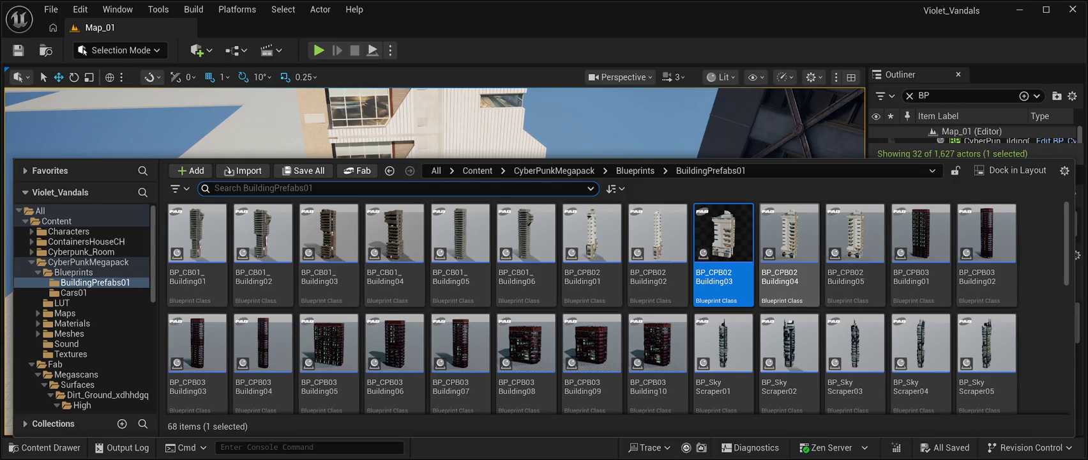
click(639, 125)
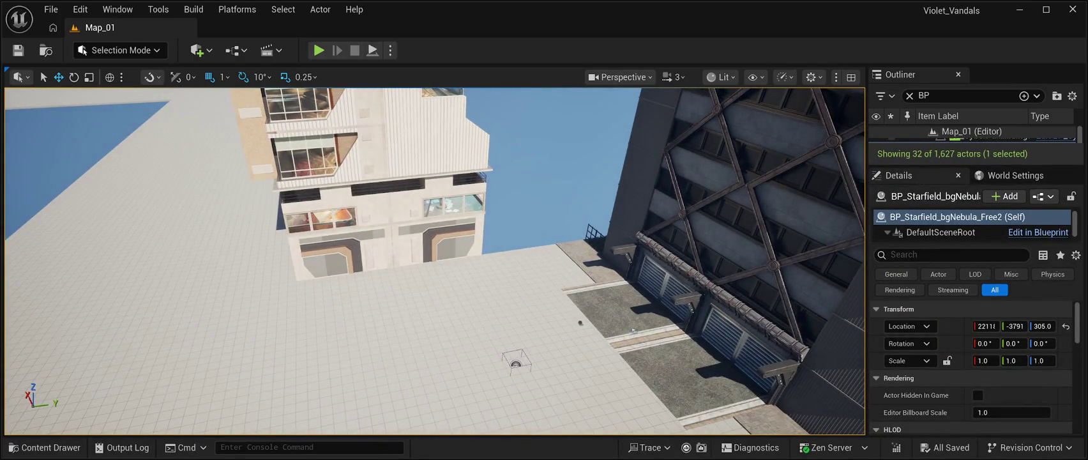
Select BP_CPB02Building03 and rotate it a further -90°, to -179°, beside the braced tower.
click(383, 242)
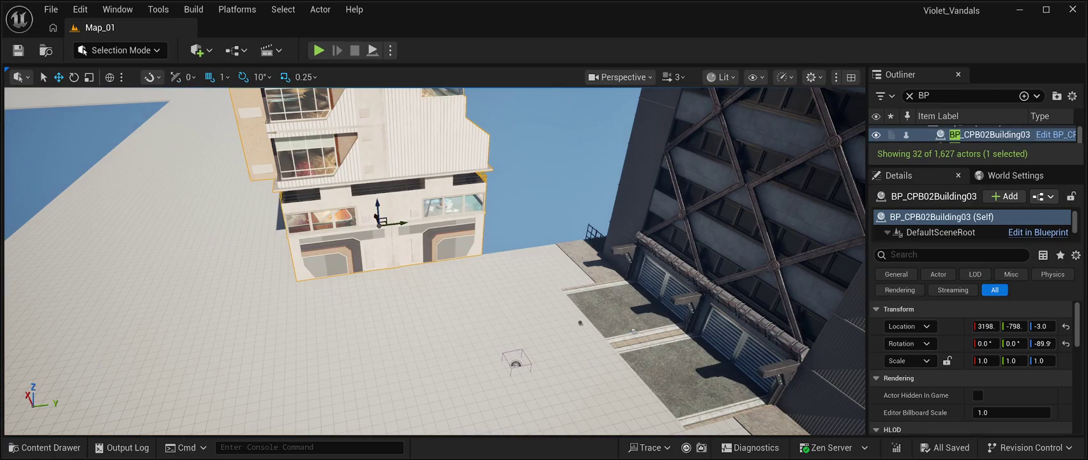
click(73, 77)
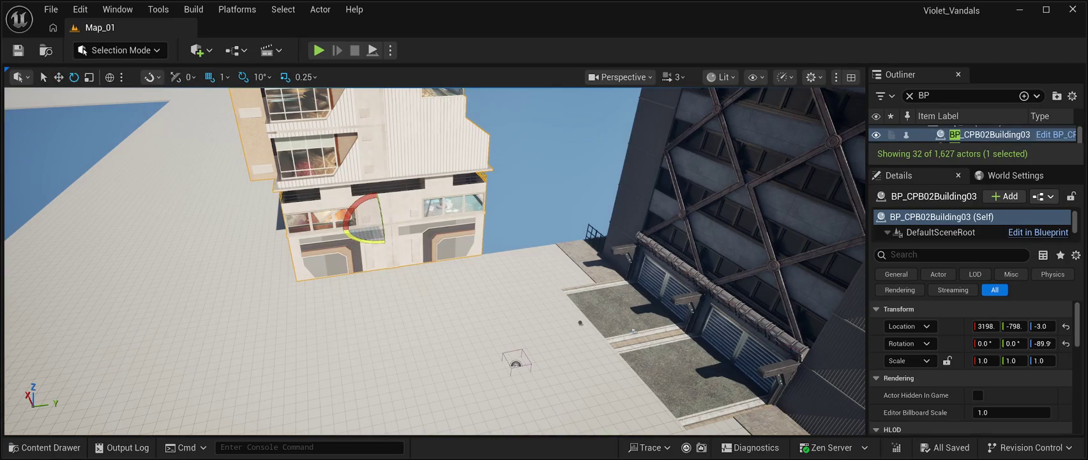
mouse_move(368, 238)
mouse_down()
mouse_move(343, 228)
mouse_move(511, 214)
mouse_move(511, 115)
mouse_move(485, 128)
mouse_move(505, 128)
mouse_up()
click(58, 77)
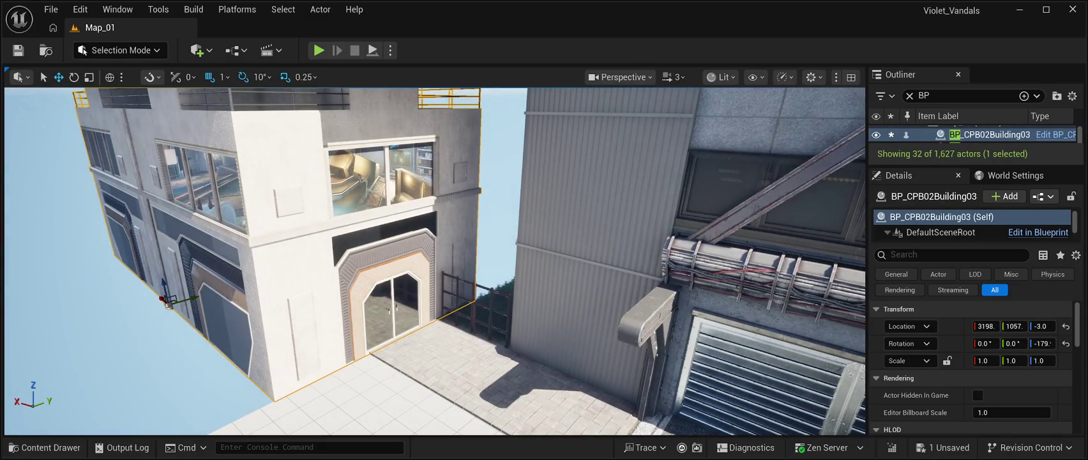
Rotate BP_CPB02Building03 back to -89.9° to face the plaza and frame it.
key(e)
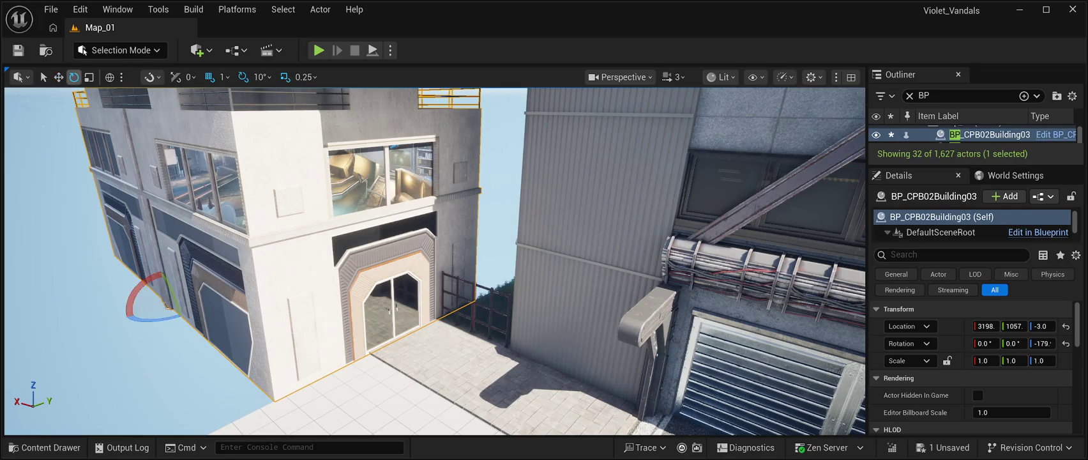
drag(154, 317, 268, 318)
key(f)
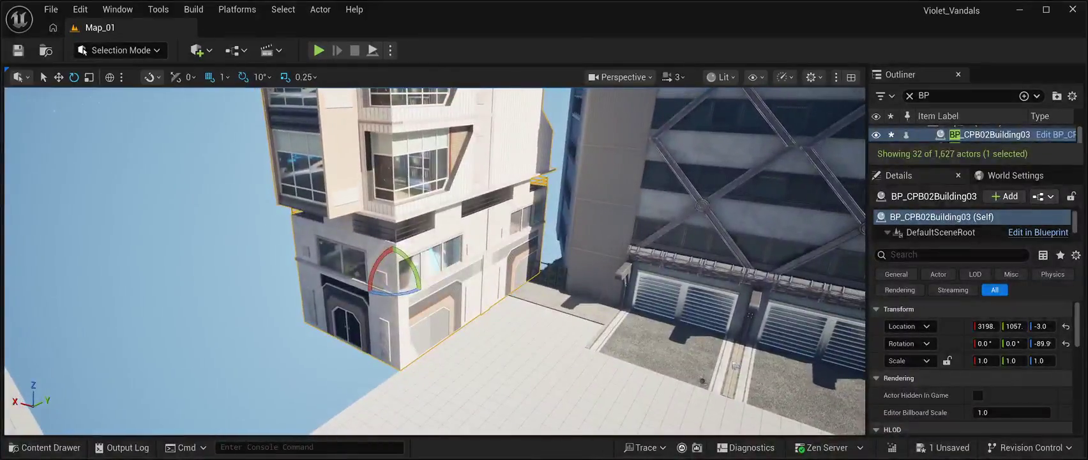
Move the building along Y back to the plaza corner at X 3202, Y -804.
key(w)
drag(408, 272, 444, 257)
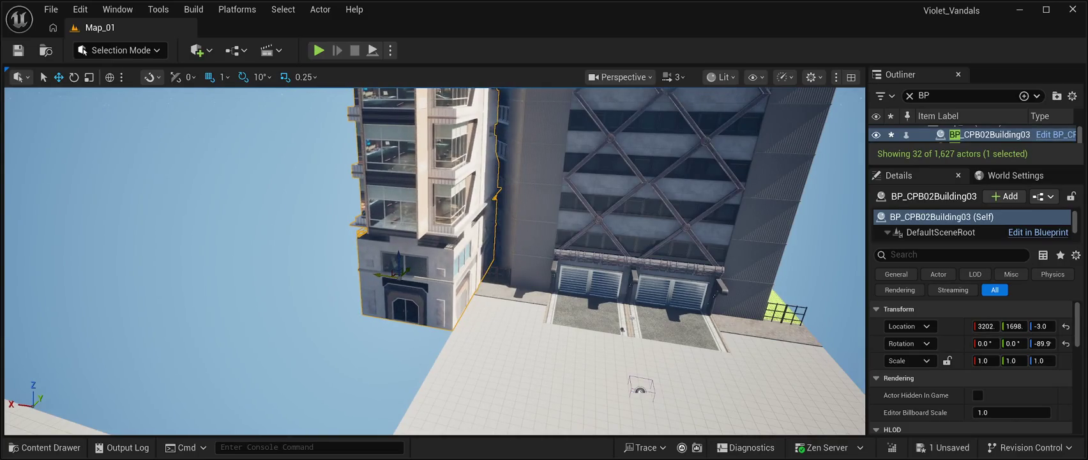
mouse_move(399, 276)
mouse_down()
mouse_move(391, 263)
mouse_move(401, 262)
mouse_up()
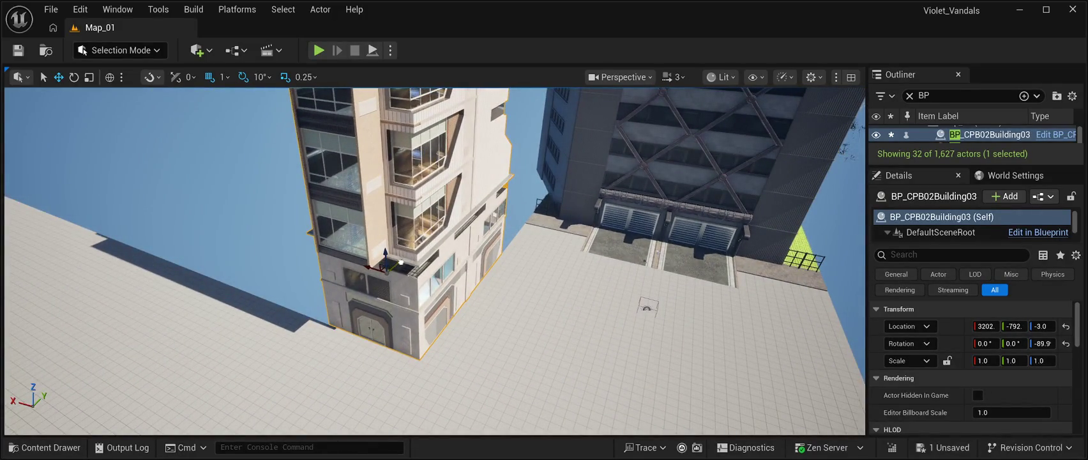
scroll(435, 260, up, 5)
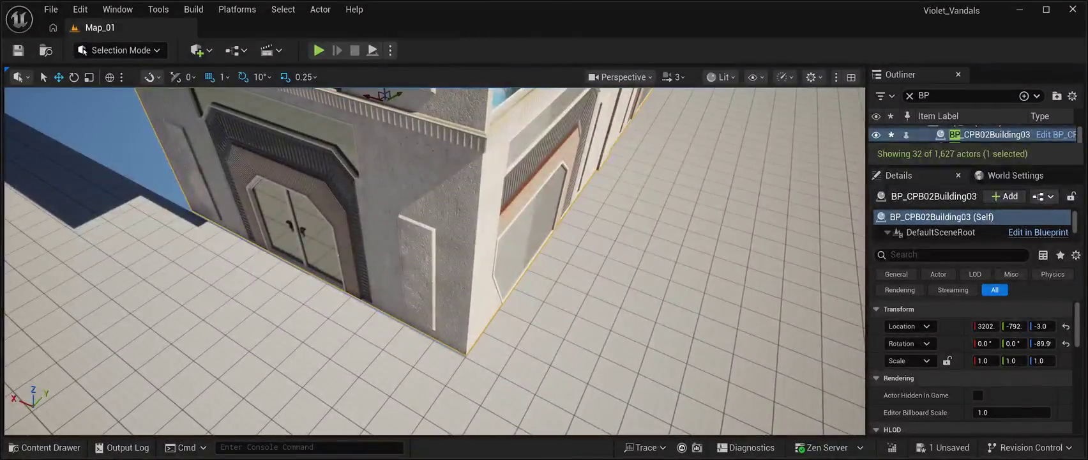
scroll(434, 260, up, 2)
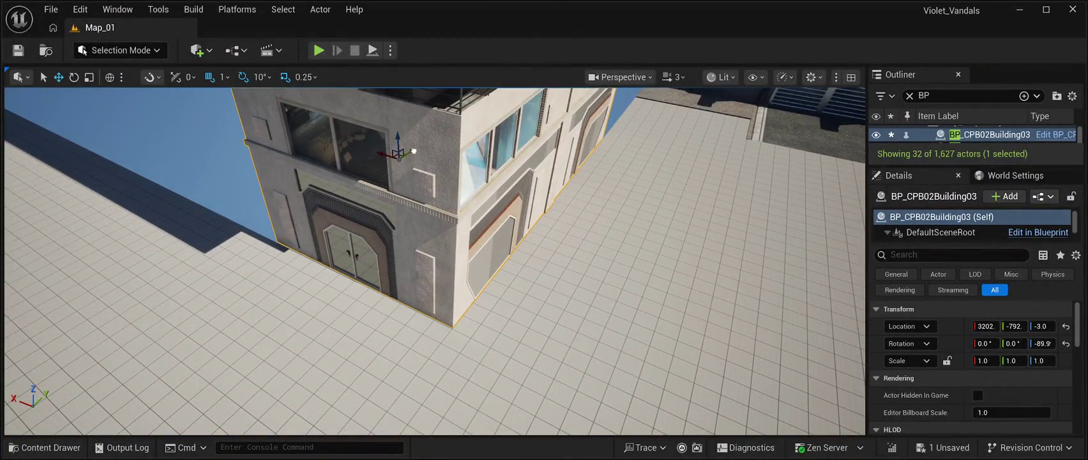
drag(413, 151, 319, 164)
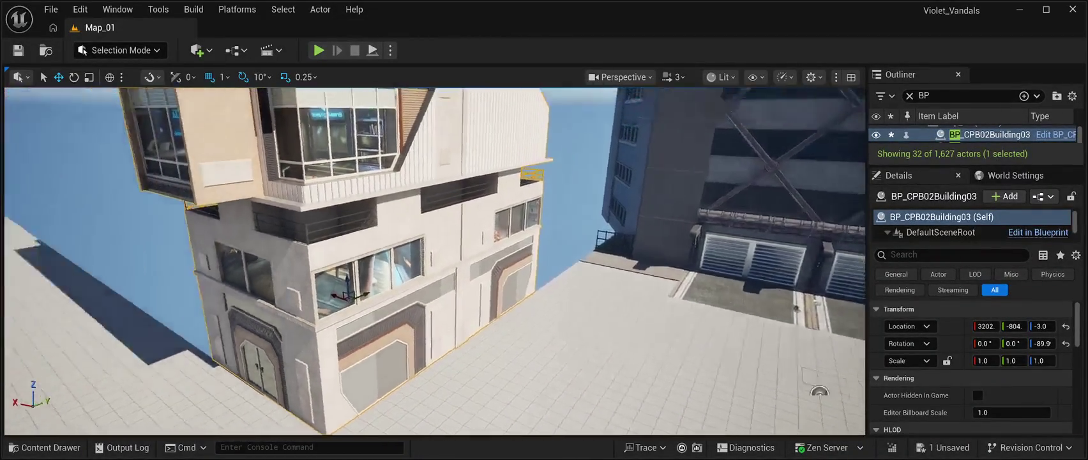
mouse_move(819, 391)
mouse_down()
mouse_move(836, 350)
mouse_move(864, 343)
mouse_up()
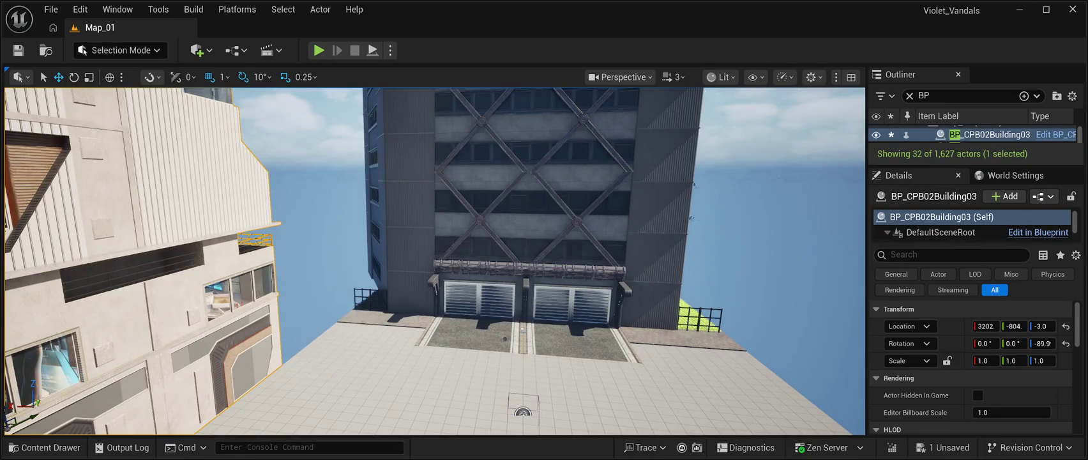
drag(864, 343, 824, 344)
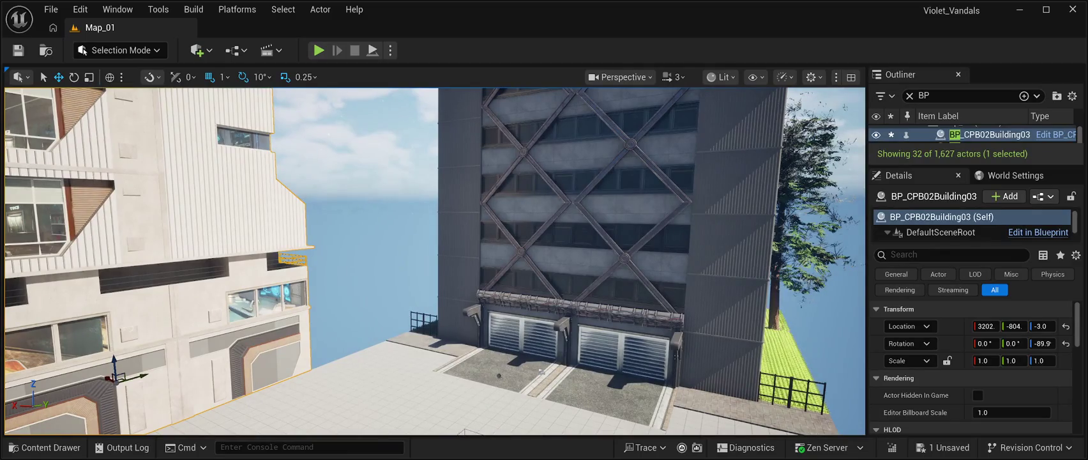
click(45, 447)
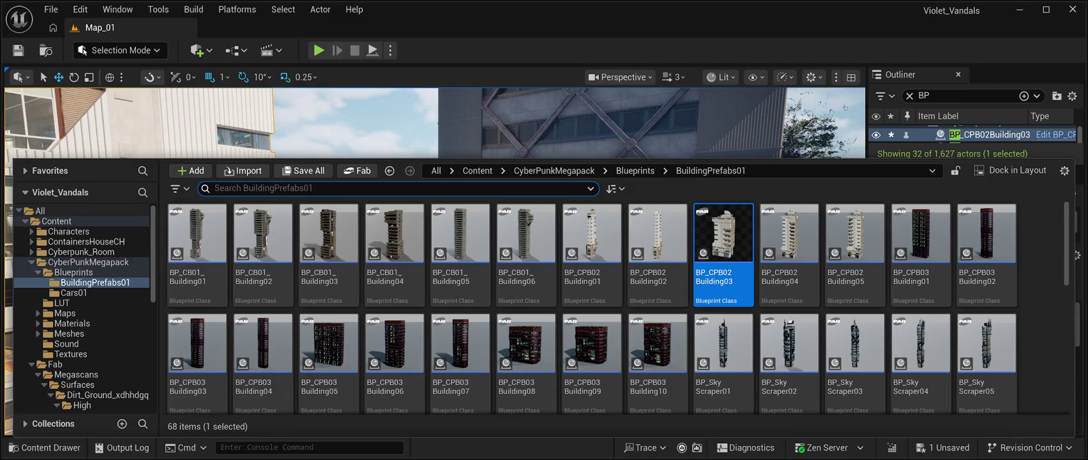
Collapse the Fab and CyberPunkMegapack folders in the Content Drawer tree.
click(39, 211)
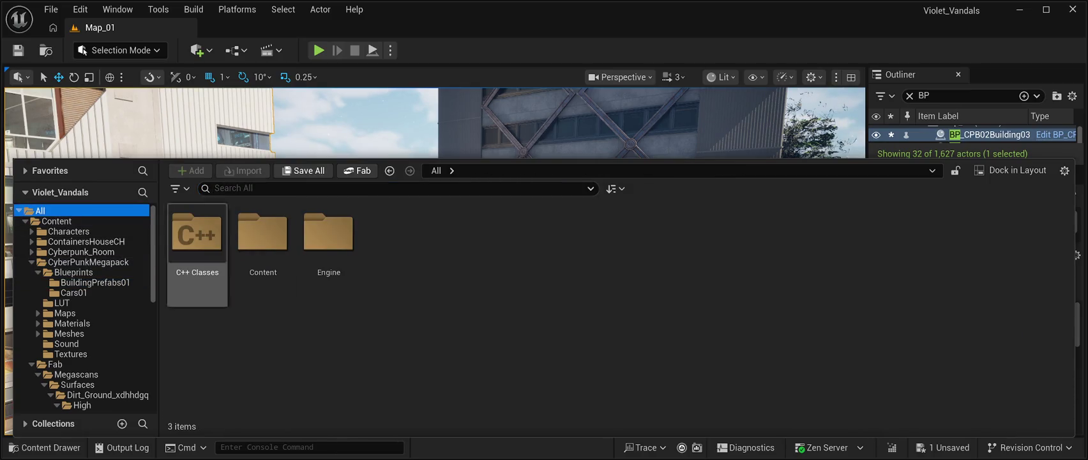
click(88, 262)
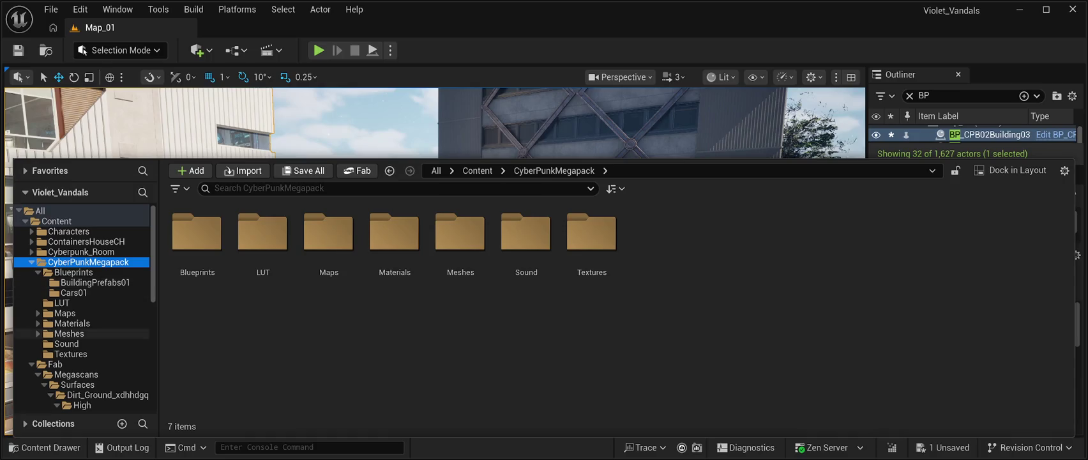
scroll(83, 338, down, 5)
scroll(83, 338, up, 1)
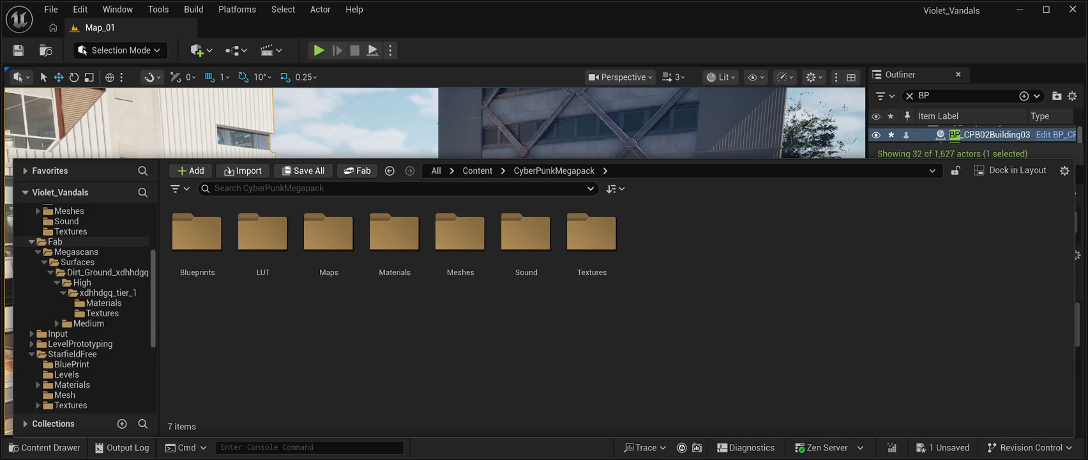
click(32, 241)
scroll(83, 323, up, 2)
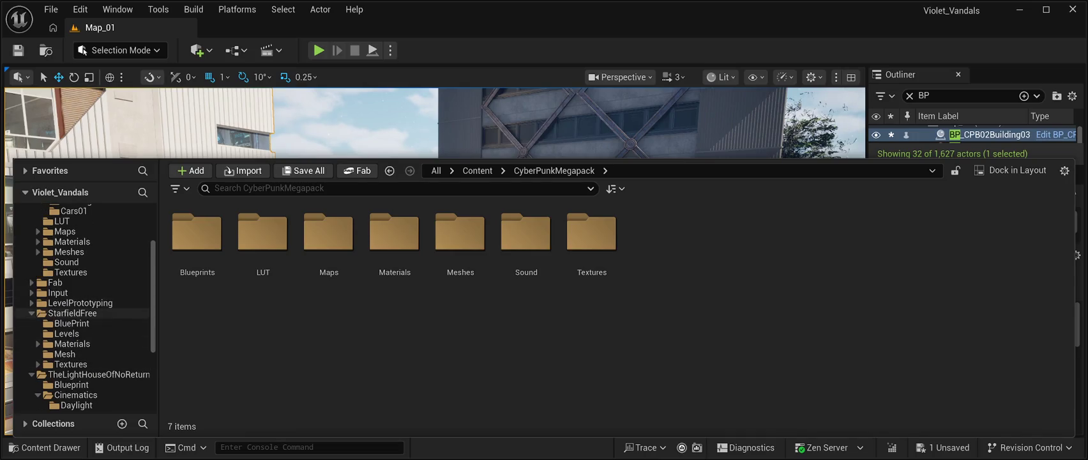
scroll(83, 371, down, 2)
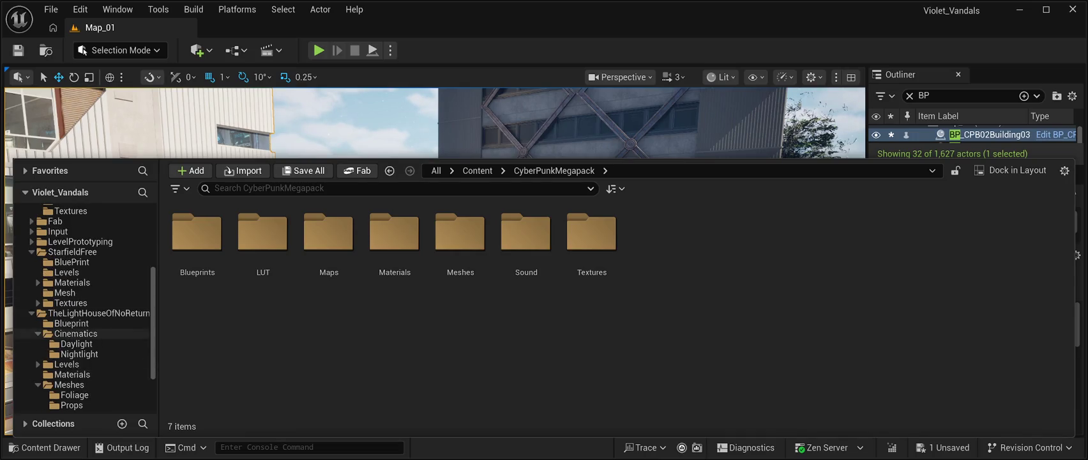
scroll(83, 374, up, 5)
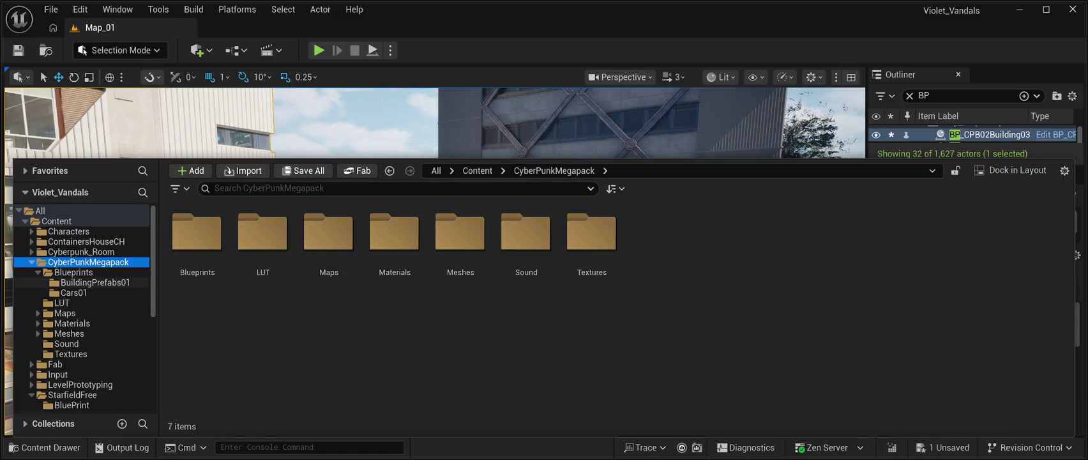
click(31, 262)
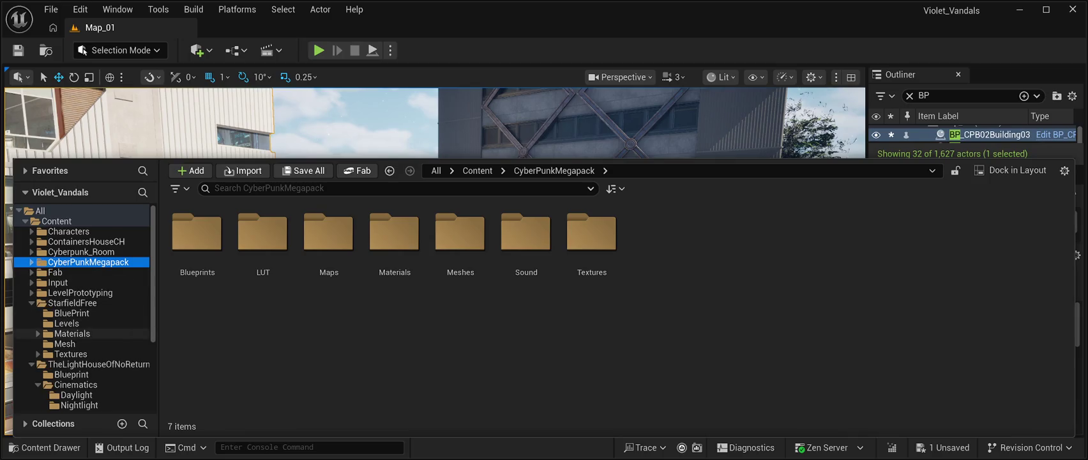
Select the ContainersHouseCH folder and open its StaticMesh subfolder.
scroll(83, 338, down, 3)
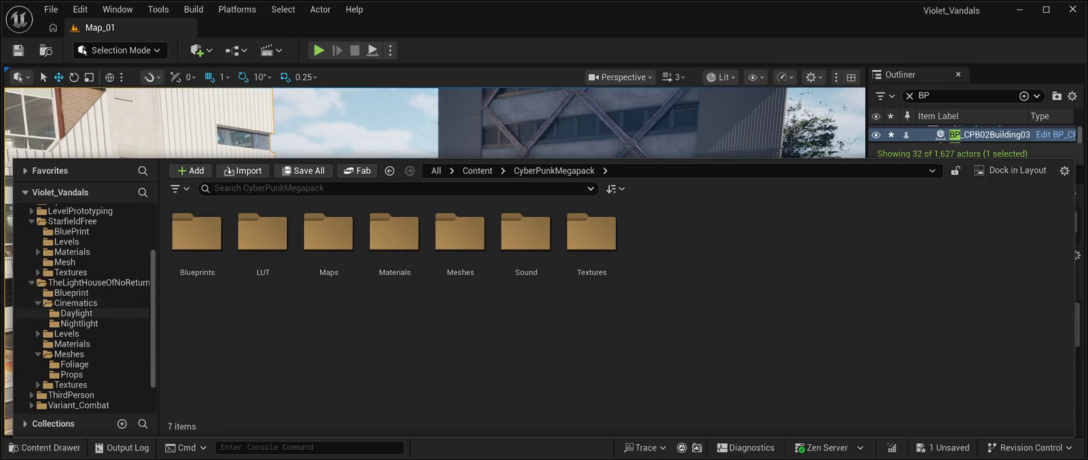
scroll(89, 364, down, 2)
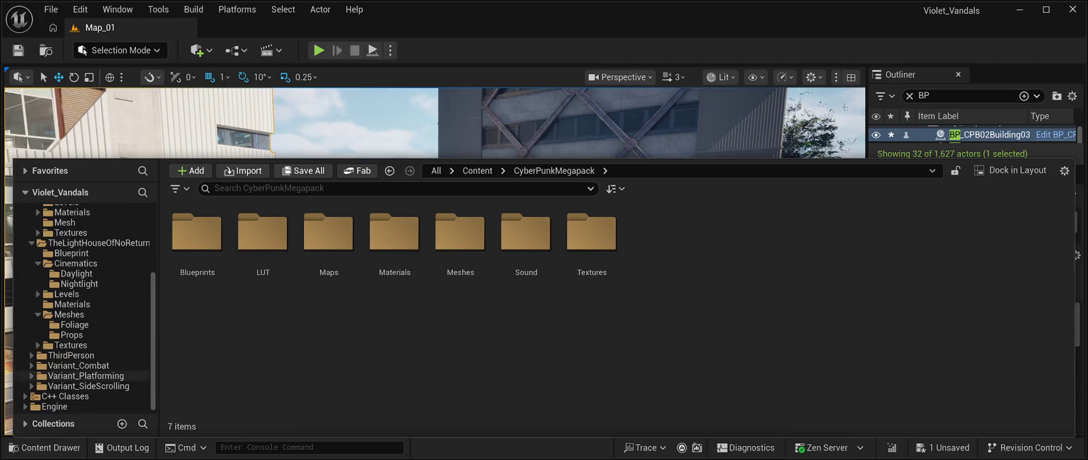
scroll(89, 364, up, 5)
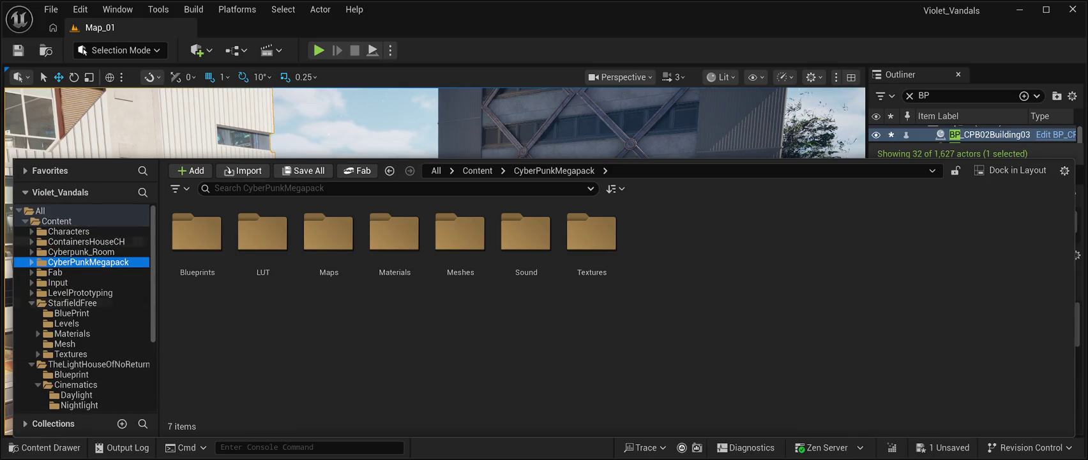
click(86, 242)
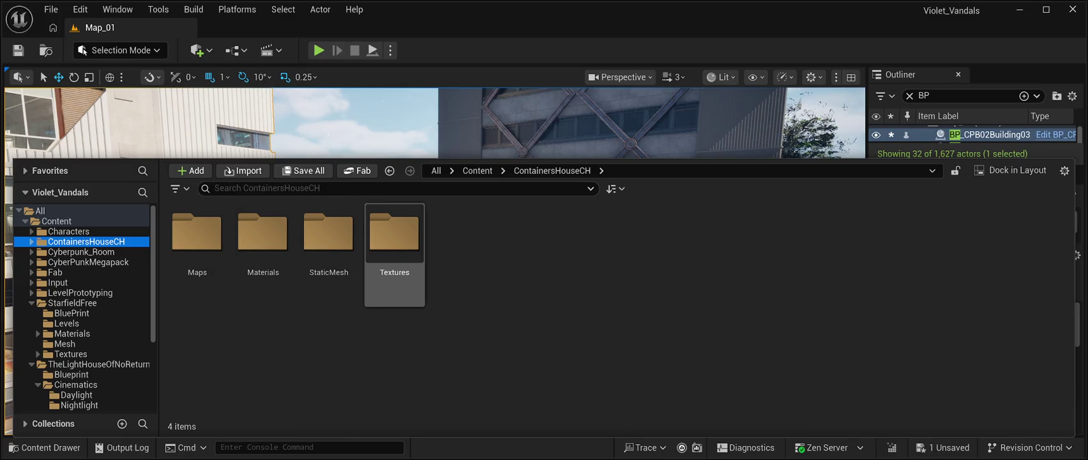
double_click(329, 233)
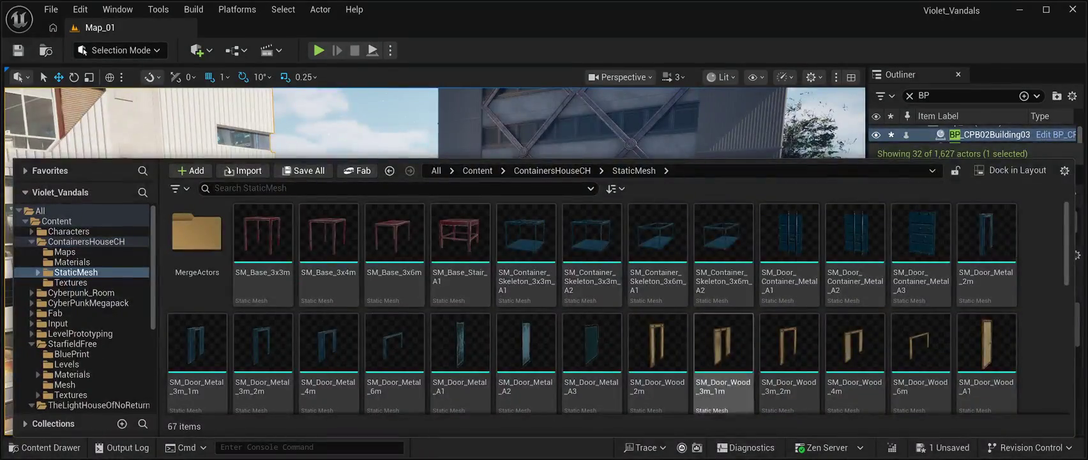
Scroll through the 67 ContainersHouseCH meshes: bases, doors, roofs, stairs, walls and windows.
scroll(723, 357, down, 1)
scroll(724, 358, up, 1)
scroll(724, 345, down, 6)
scroll(789, 339, down, 5)
scroll(855, 358, up, 1)
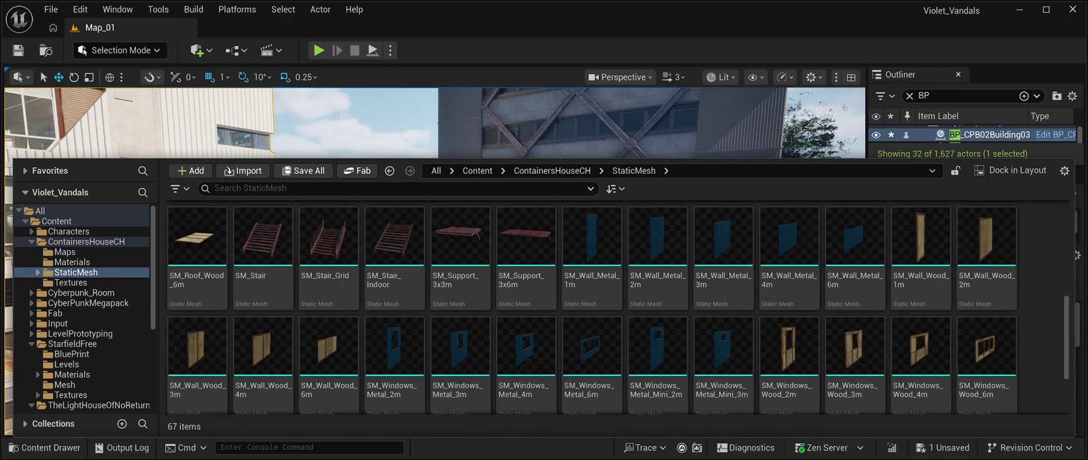
scroll(854, 319, down, 3)
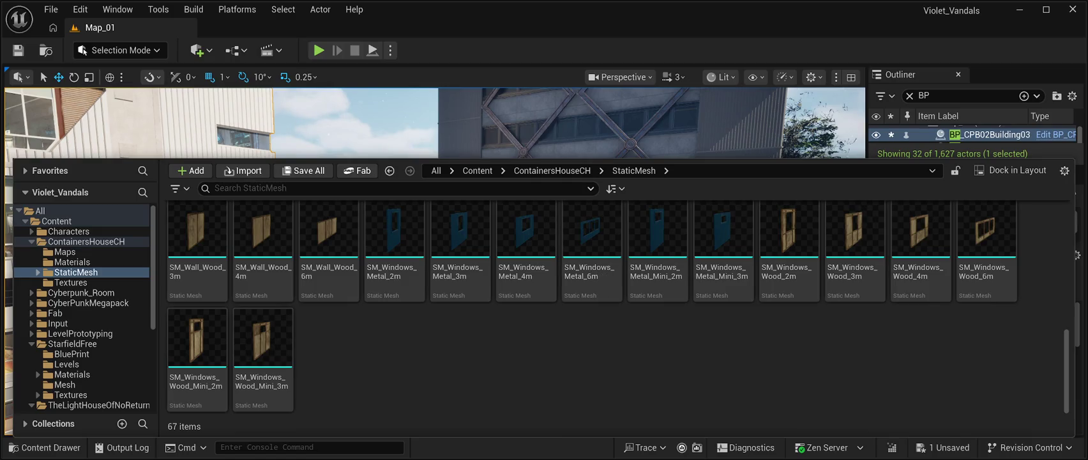
scroll(592, 358, up, 5)
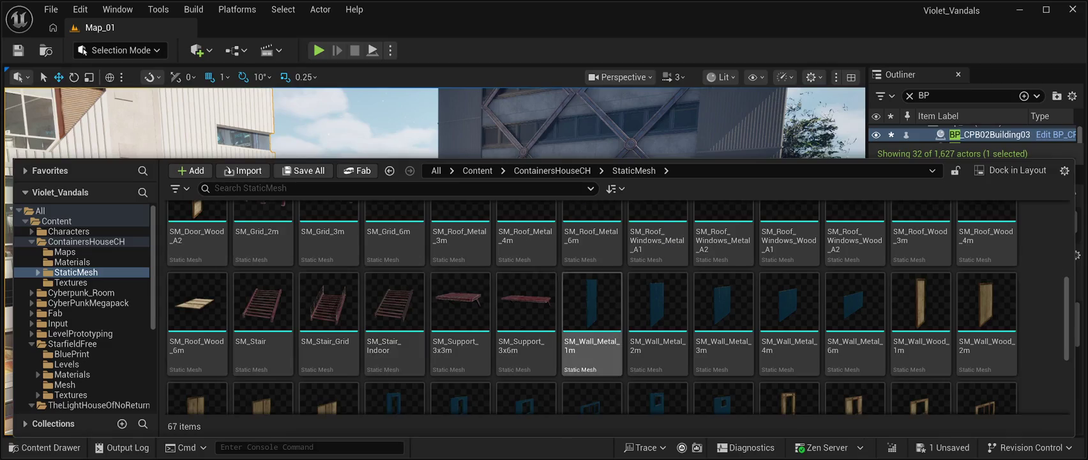
scroll(592, 358, up, 5)
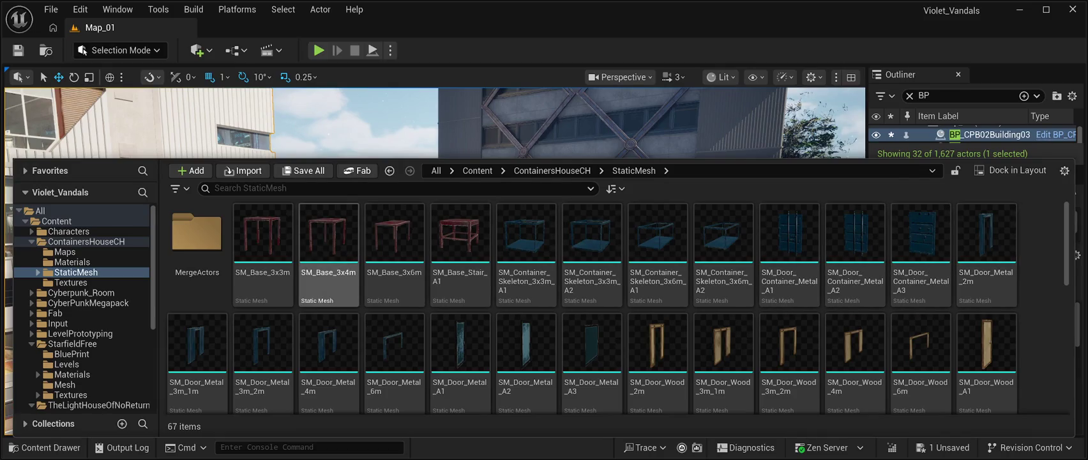
scroll(618, 307, down, 1)
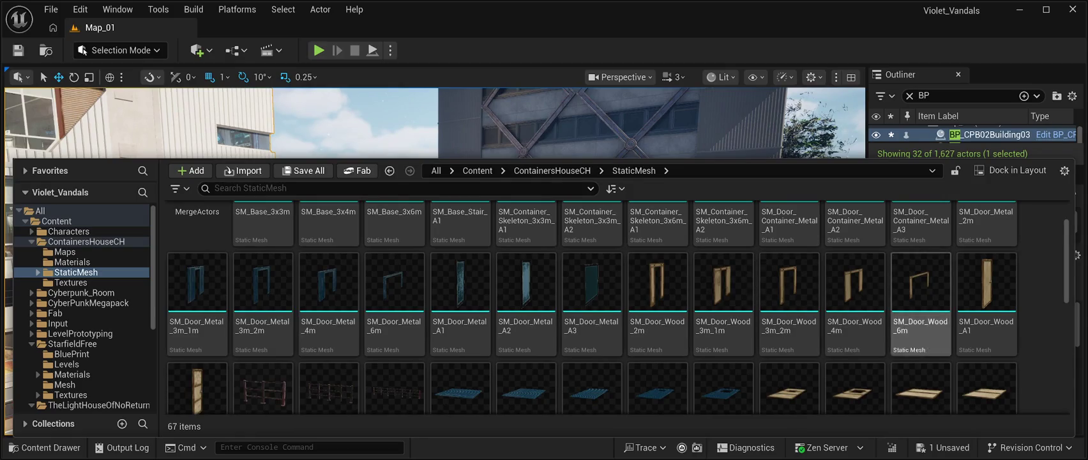
scroll(854, 333, down, 4)
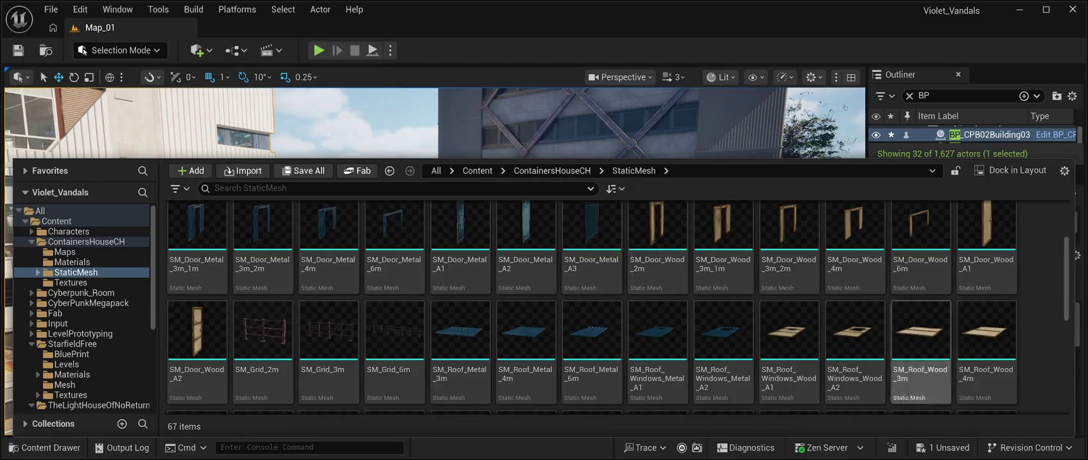
scroll(855, 333, down, 1)
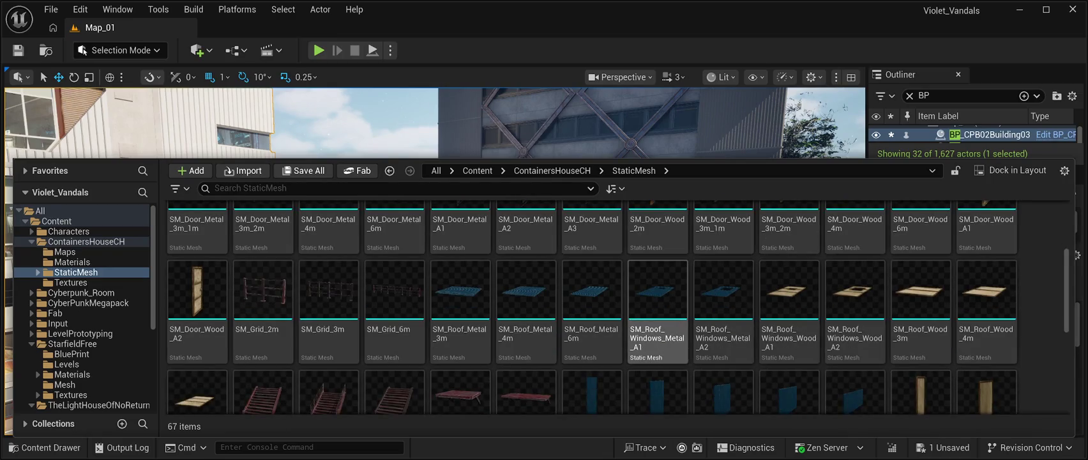
scroll(855, 345, down, 8)
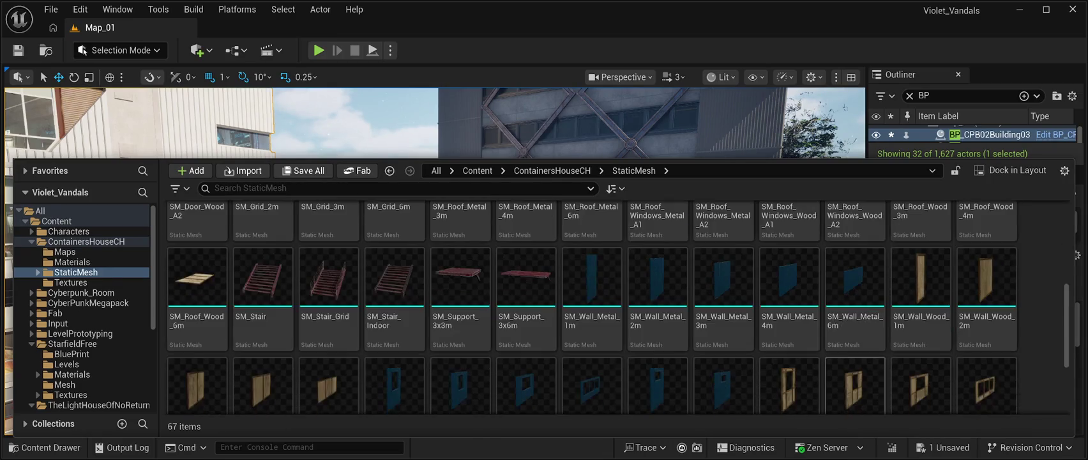
scroll(854, 345, down, 6)
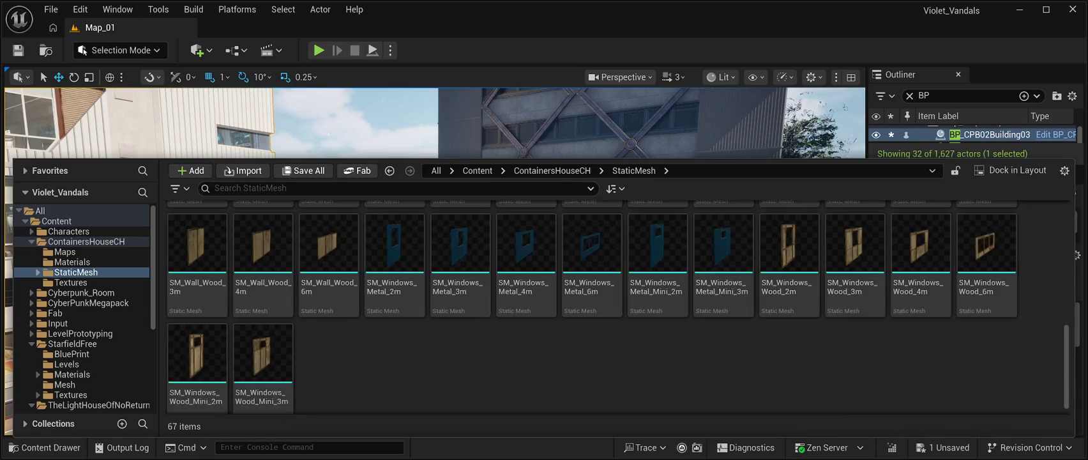
scroll(658, 332, up, 20)
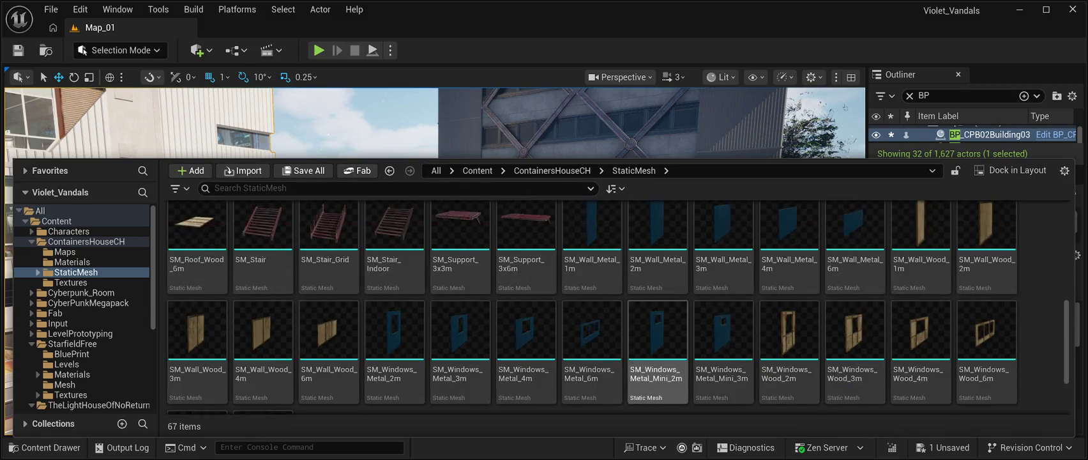
scroll(658, 332, up, 2)
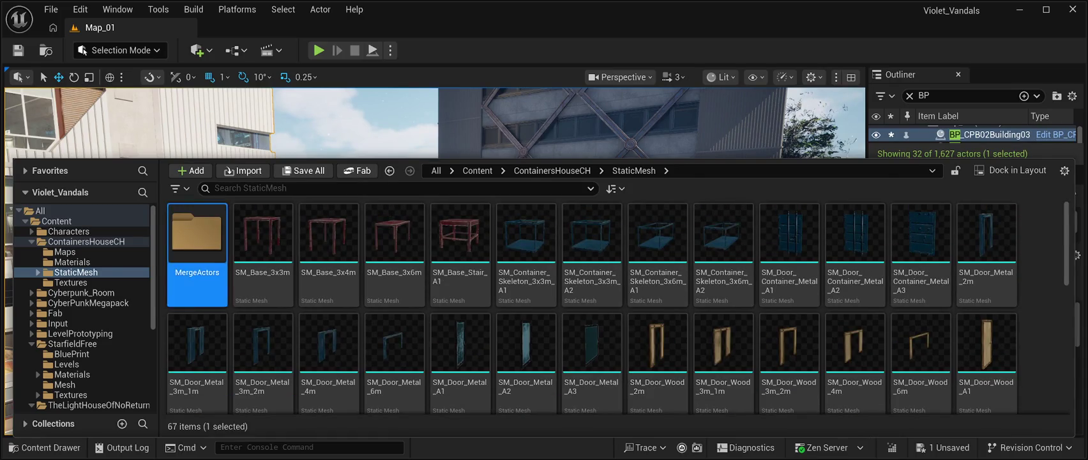
Open the MergeActors folder and drop SM_CH_Container_Metal_A1 into the level.
double_click(197, 234)
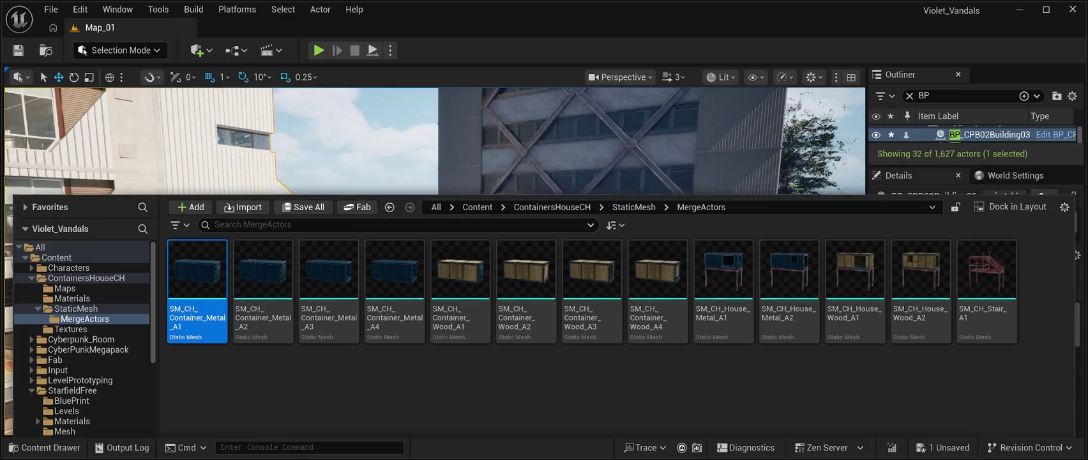
drag(197, 233, 542, 369)
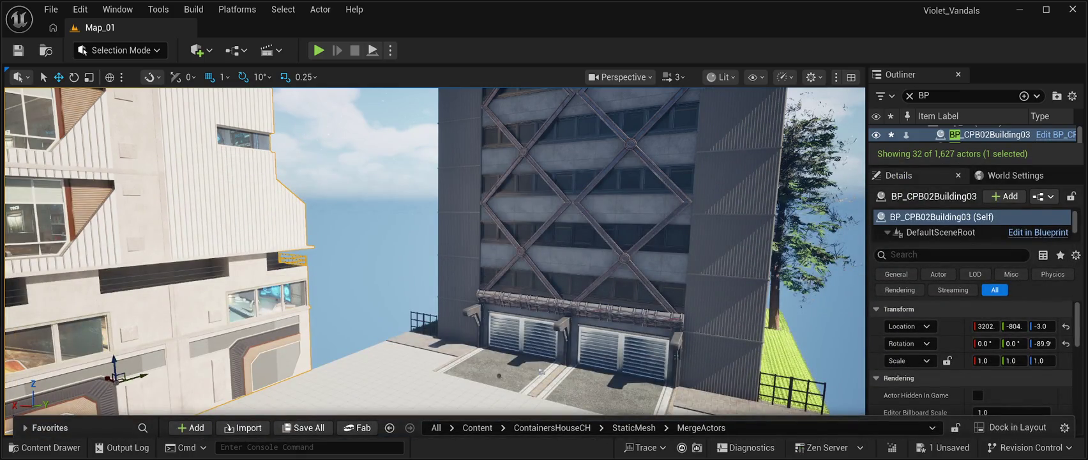
drag(542, 369, 542, 369)
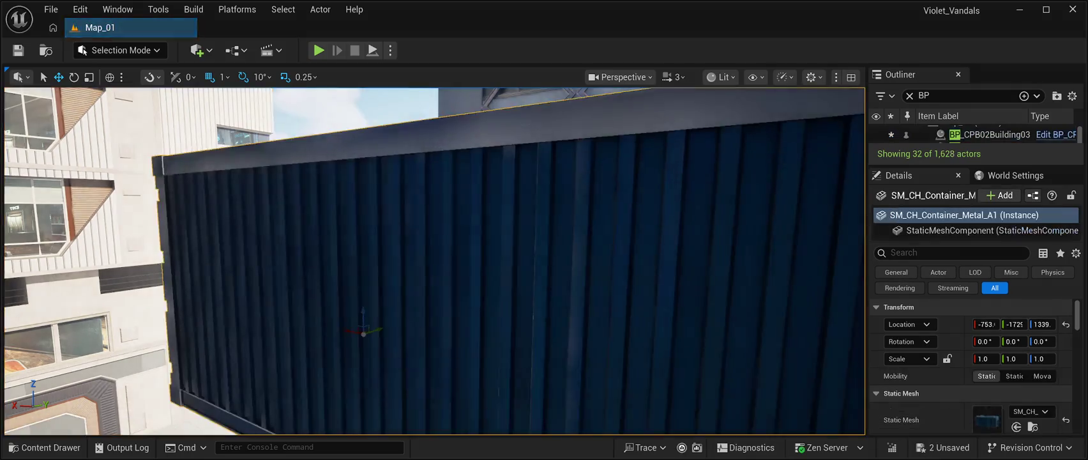
Lower the container to the ground and slide it along X toward 1632, beside the building.
scroll(434, 261, up, 5)
key(ctrl+s)
scroll(434, 261, down, 10)
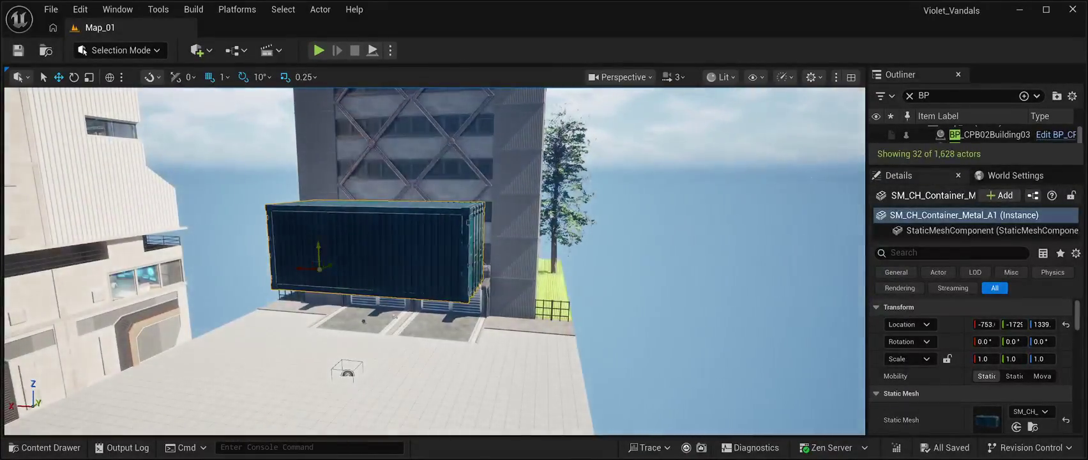
mouse_move(319, 256)
mouse_down()
mouse_move(332, 386)
mouse_move(330, 283)
mouse_move(237, 281)
mouse_move(347, 245)
mouse_up()
key(f)
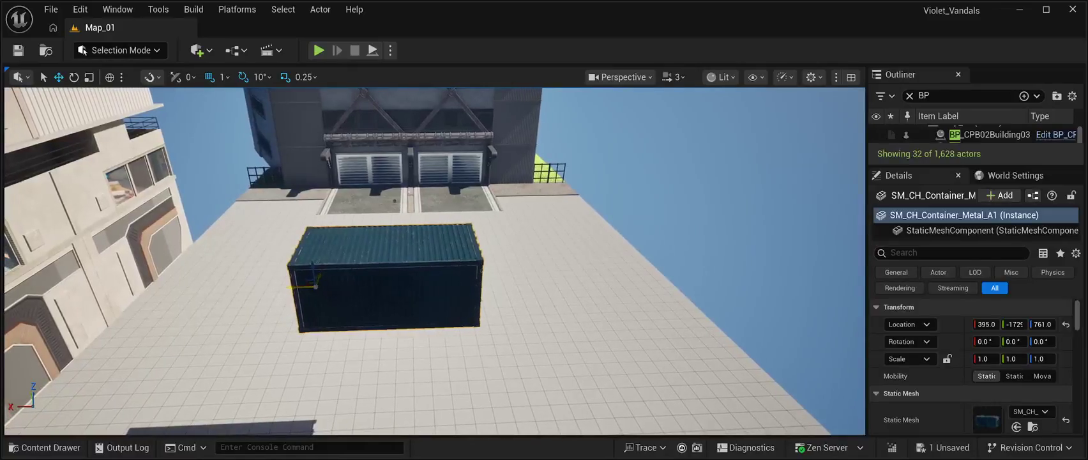
mouse_move(315, 275)
mouse_down()
mouse_move(401, 112)
mouse_move(395, 124)
mouse_up()
key(f)
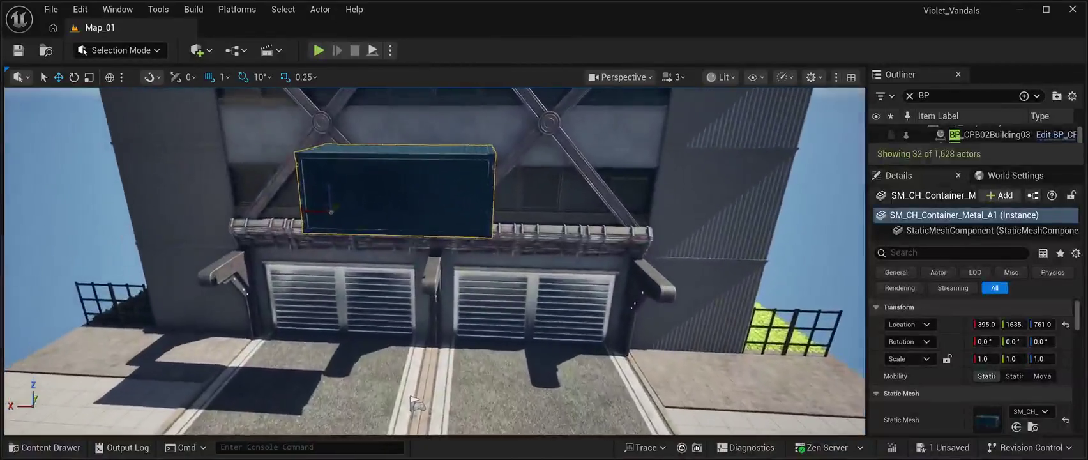
drag(310, 211, 13, 212)
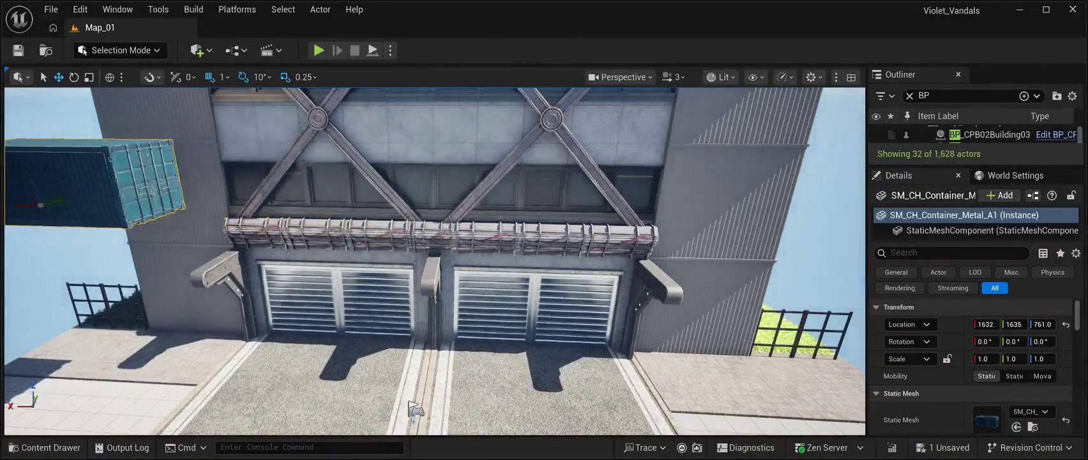
key(f)
drag(429, 206, 246, 202)
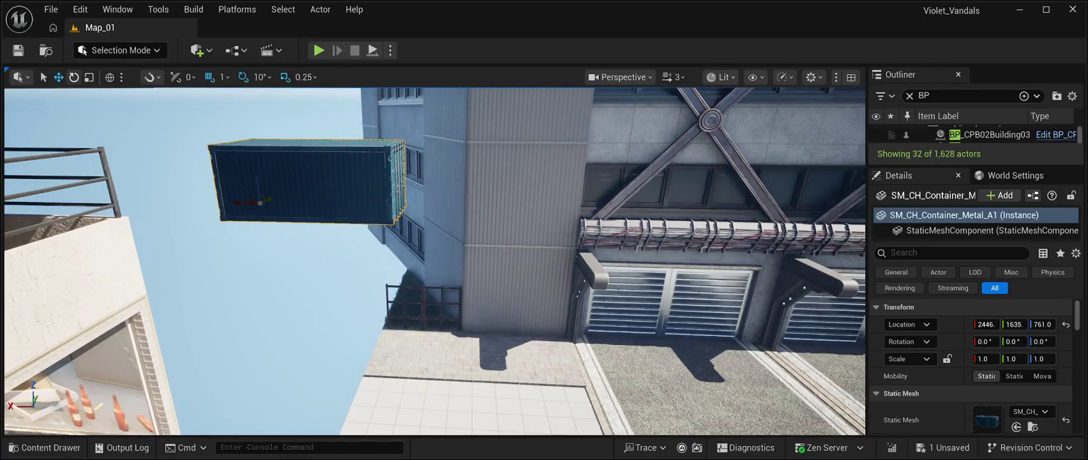
Rotate the container 90°, settle it at Z 10, and slide it behind the red fence.
drag(217, 203, 235, 215)
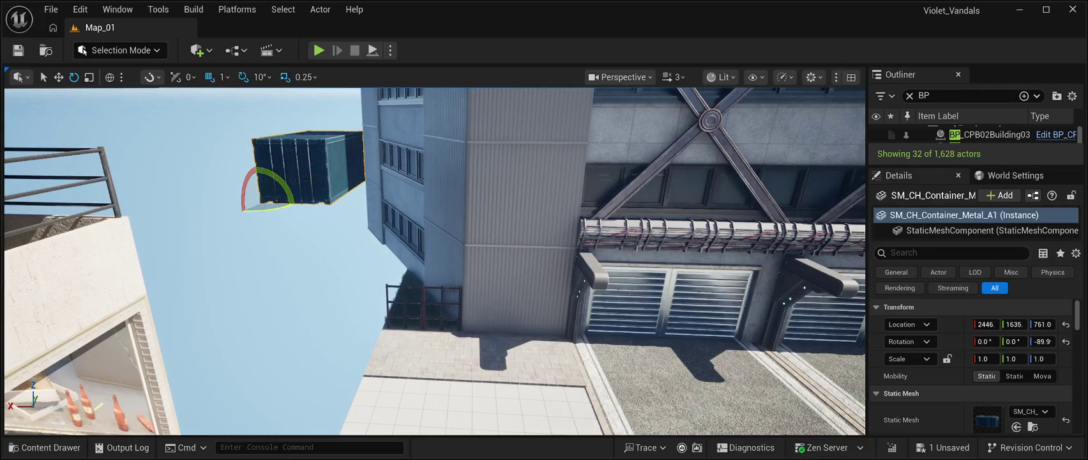
key(w)
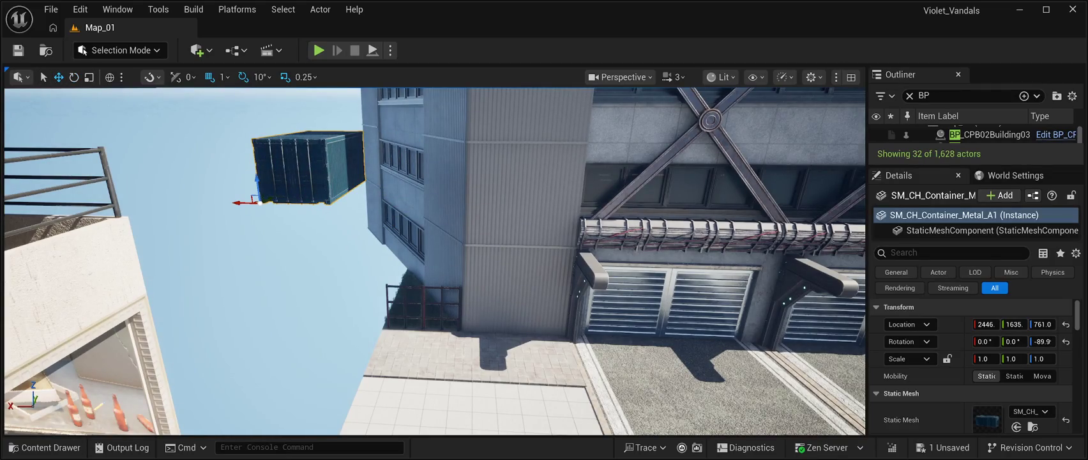
mouse_move(260, 203)
mouse_down()
mouse_move(315, 389)
mouse_move(315, 378)
mouse_move(275, 394)
mouse_up()
key(w)
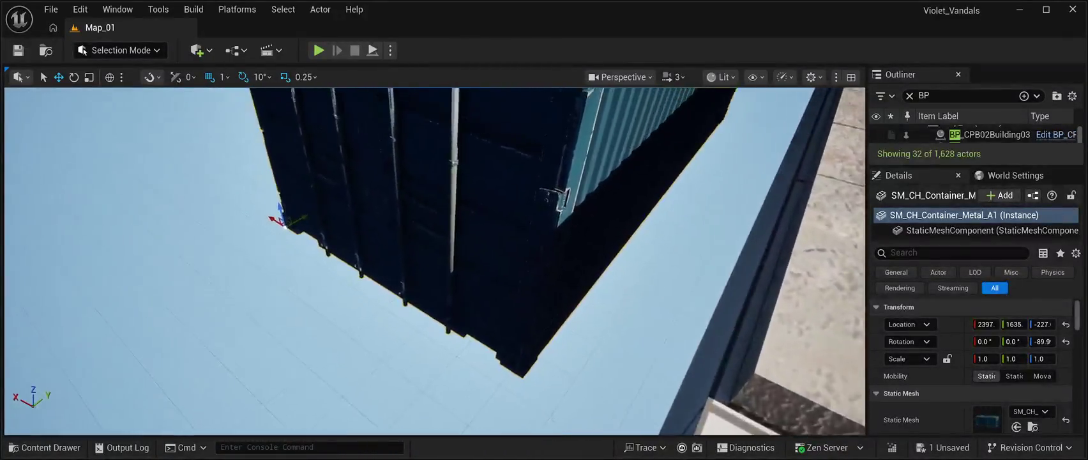
scroll(281, 220, down, 5)
mouse_move(384, 256)
mouse_down()
mouse_move(389, 199)
mouse_move(402, 224)
mouse_move(403, 182)
mouse_move(419, 230)
mouse_up()
key(a)
drag(363, 254, 382, 225)
mouse_move(434, 255)
mouse_down()
mouse_move(437, 230)
mouse_move(434, 256)
mouse_move(450, 233)
mouse_up()
mouse_move(301, 373)
mouse_down()
mouse_move(431, 358)
mouse_move(460, 319)
mouse_move(556, 414)
mouse_move(557, 384)
mouse_move(632, 259)
mouse_move(622, 262)
mouse_up()
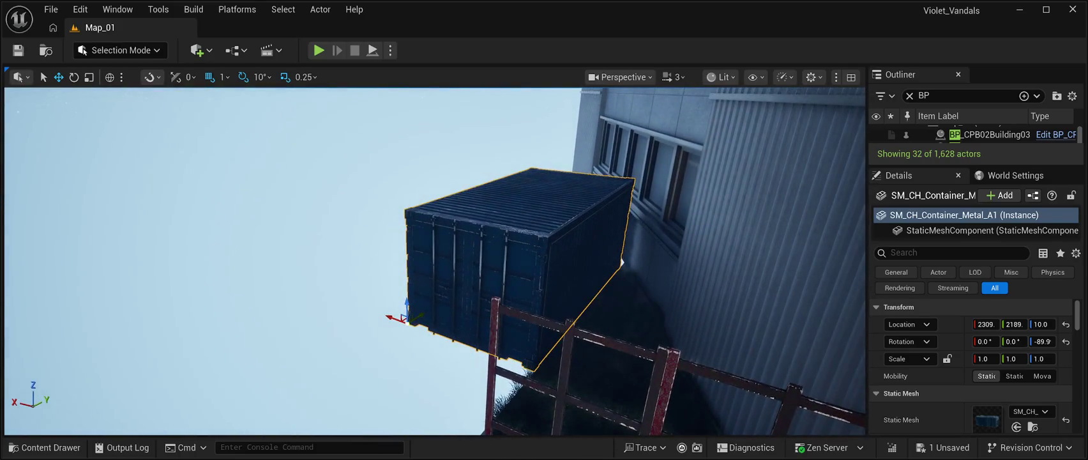
Stack a copied container on the first at Z 278, then copy another beside them at Y 1558.
drag(392, 317, 399, 318)
scroll(434, 262, down, 3)
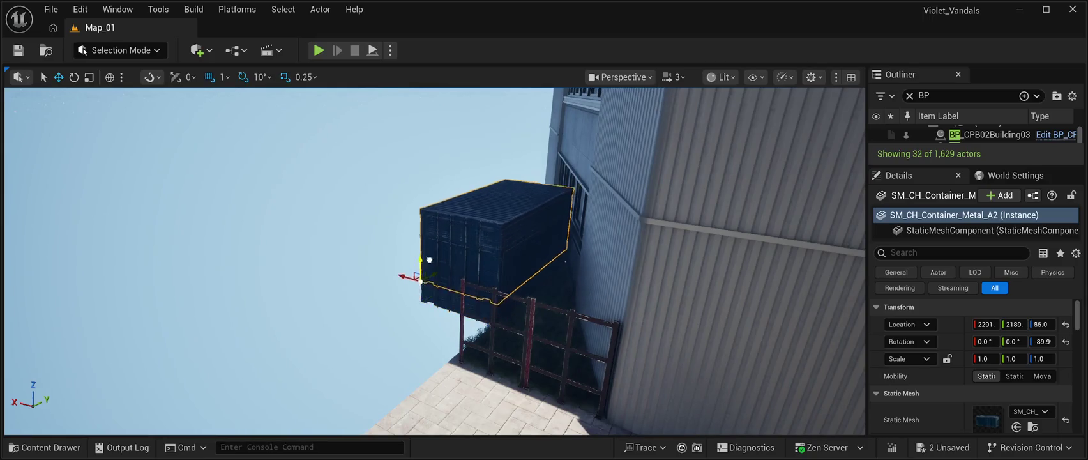
mouse_move(441, 215)
mouse_down()
mouse_move(439, 200)
mouse_move(433, 207)
mouse_up()
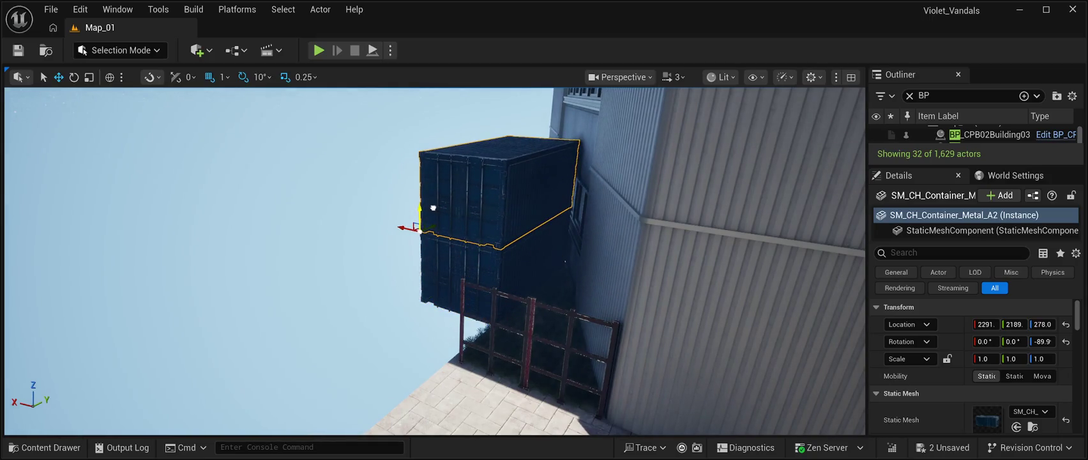
scroll(434, 262, up, 5)
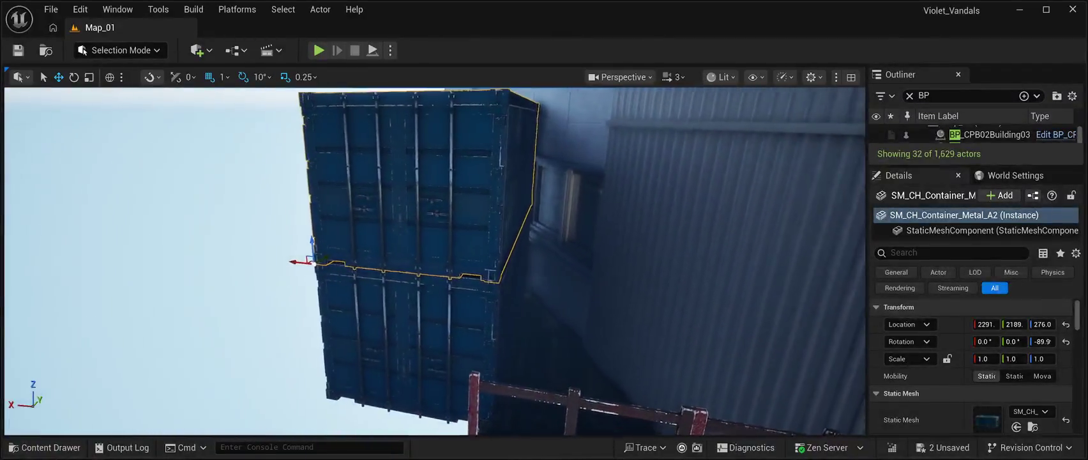
drag(434, 262, 352, 262)
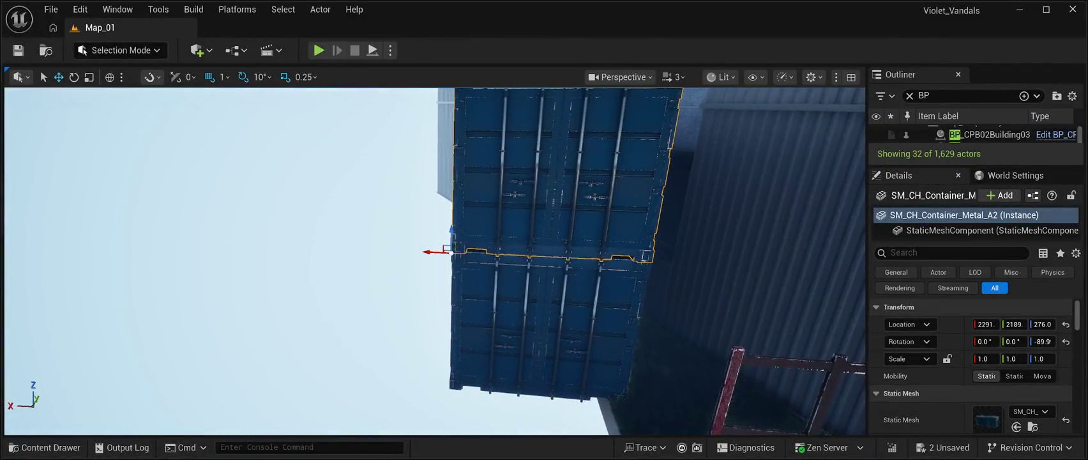
mouse_move(451, 240)
mouse_down()
mouse_move(418, 296)
mouse_move(294, 300)
mouse_move(294, 275)
mouse_move(291, 300)
mouse_up()
click(543, 313)
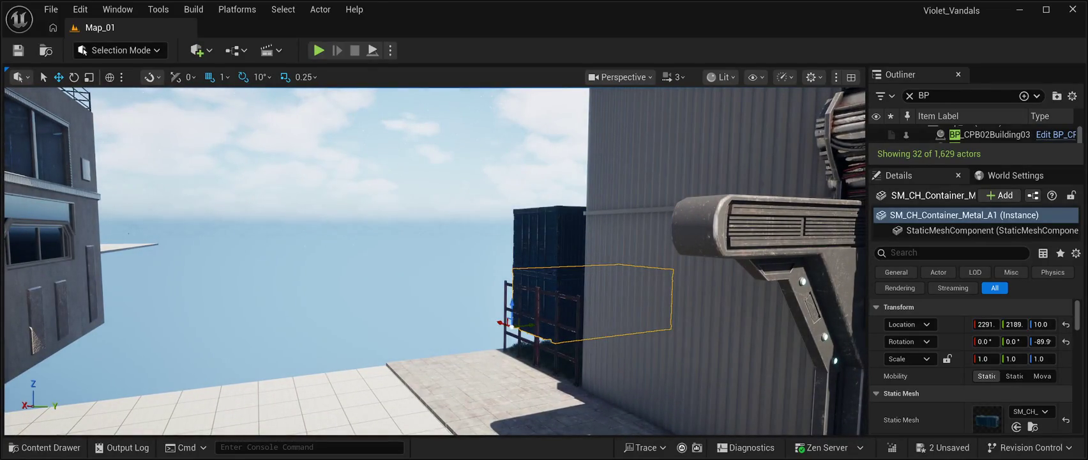
mouse_move(530, 326)
mouse_down()
mouse_move(381, 336)
mouse_move(400, 340)
mouse_move(288, 335)
mouse_move(289, 313)
mouse_up()
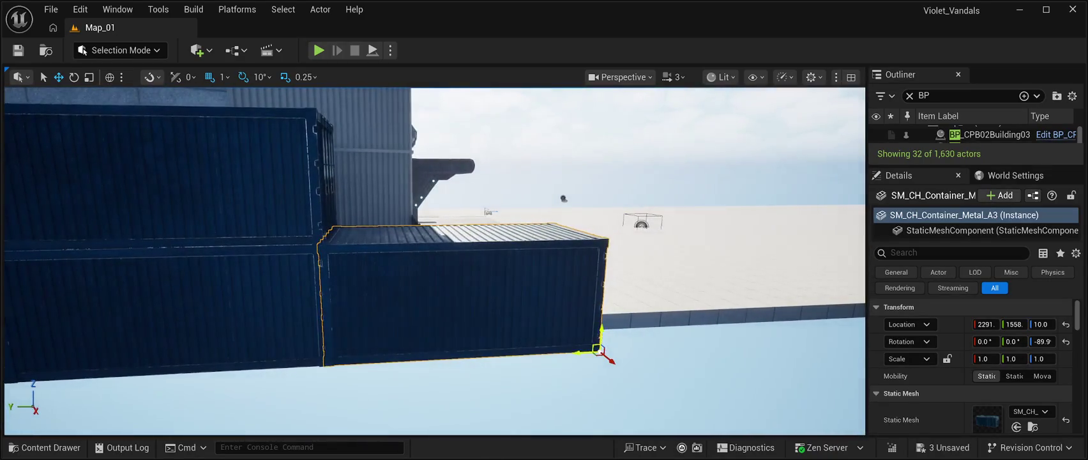
Butt the third container against the stack and lift a fourth copy onto it at Y 1546, Z 279.
drag(577, 352, 586, 350)
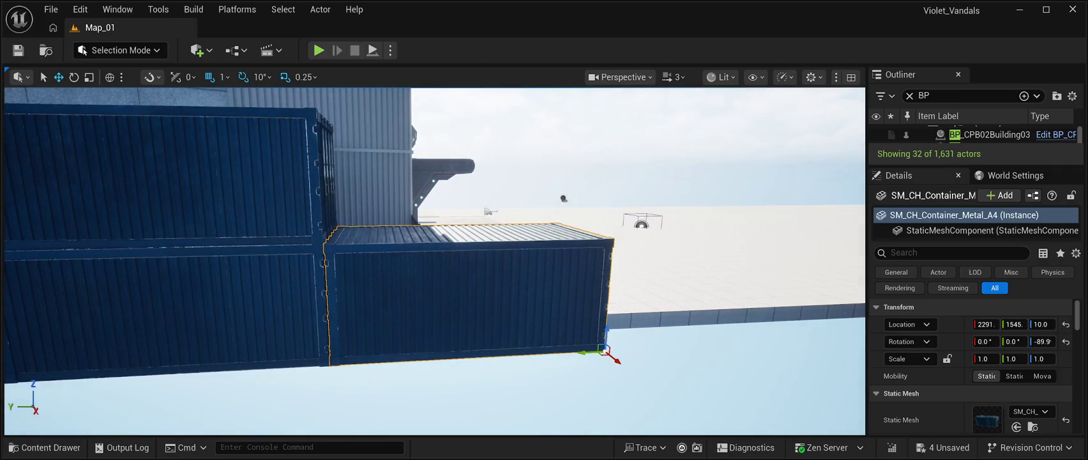
mouse_move(607, 332)
mouse_down()
mouse_move(611, 217)
mouse_move(580, 217)
mouse_up()
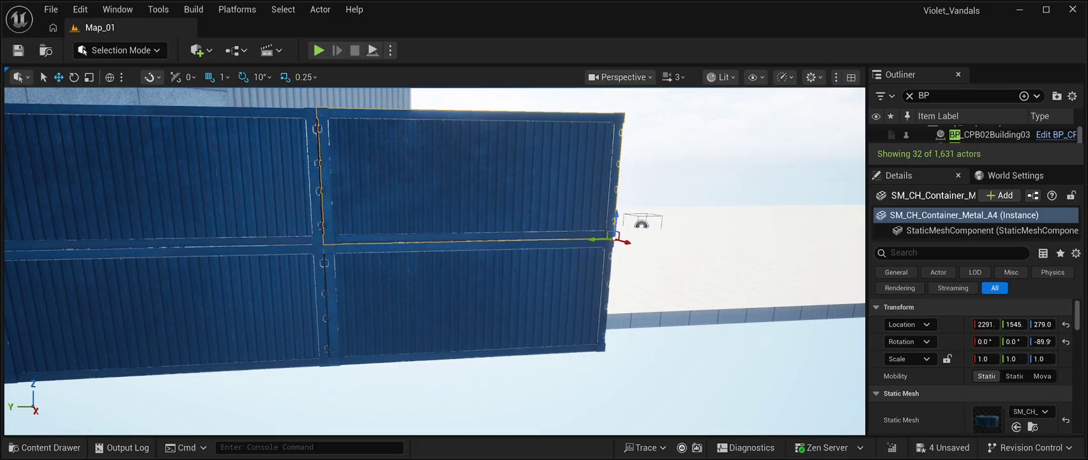
scroll(435, 261, up, 5)
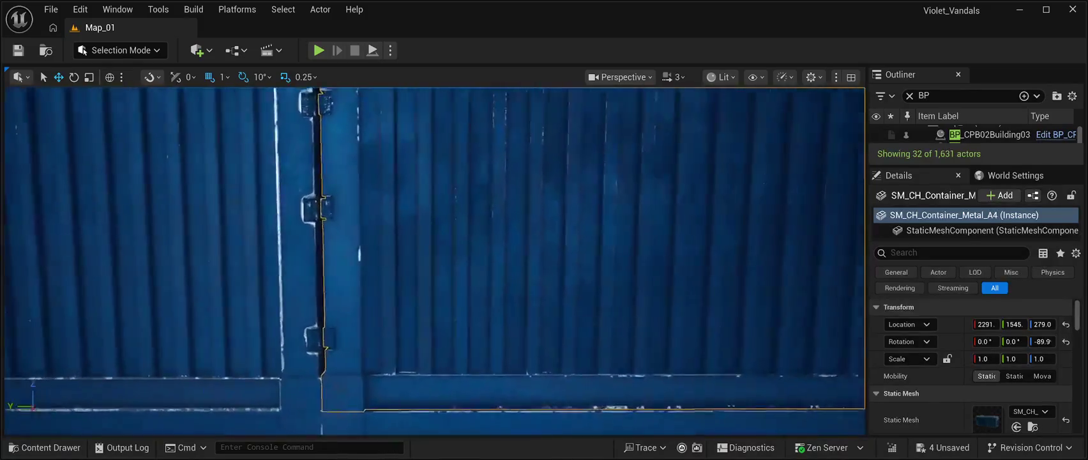
scroll(434, 261, down, 5)
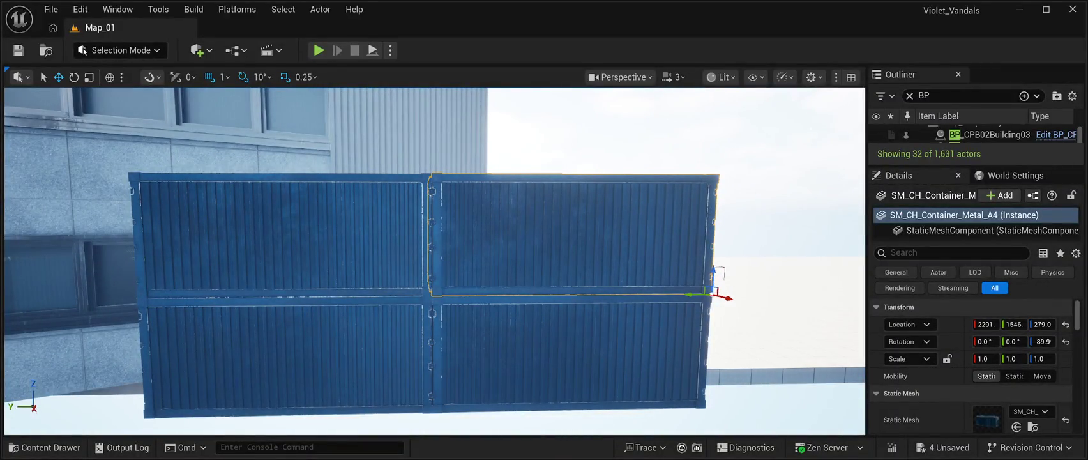
key(d)
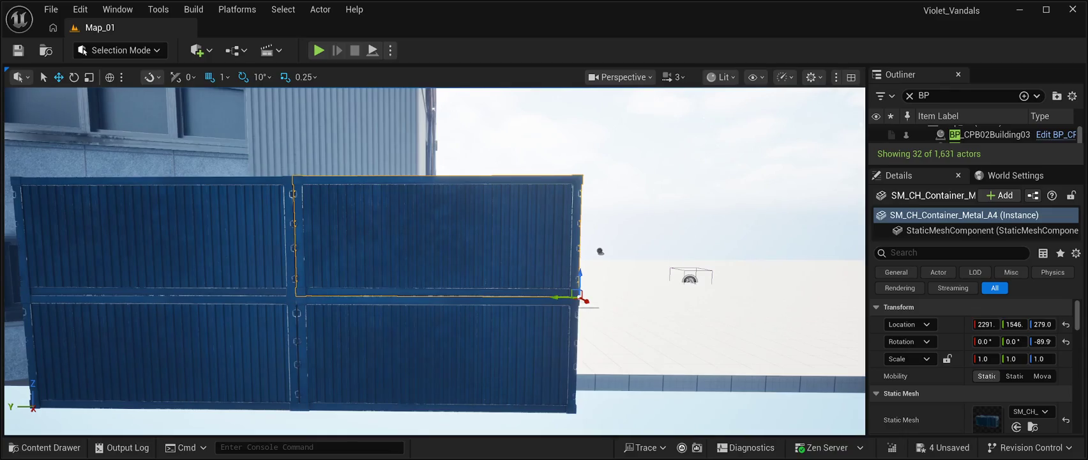
ctrl+click(434, 358)
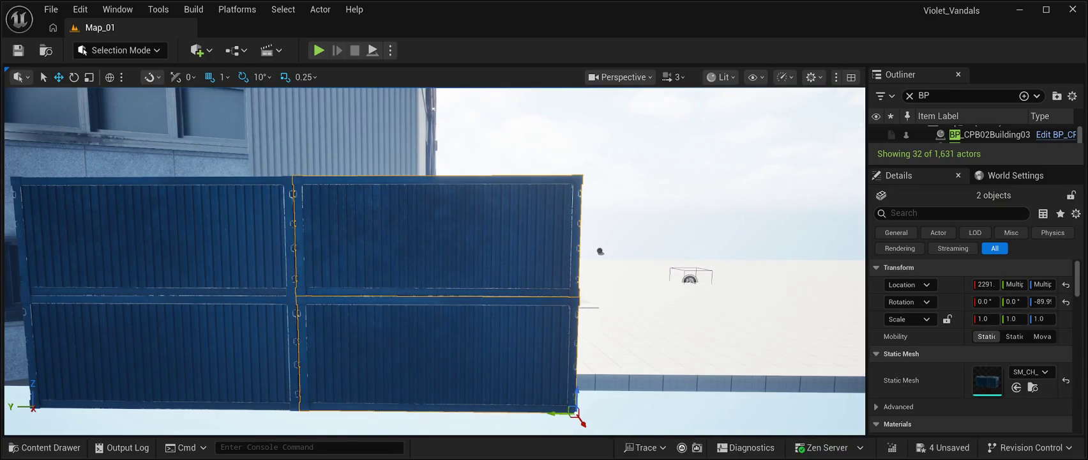
Copy the stacked container pair twice along the wall and turn the last copy to -179°.
mouse_move(579, 419)
mouse_down()
mouse_move(782, 417)
mouse_move(848, 403)
mouse_move(838, 403)
mouse_up()
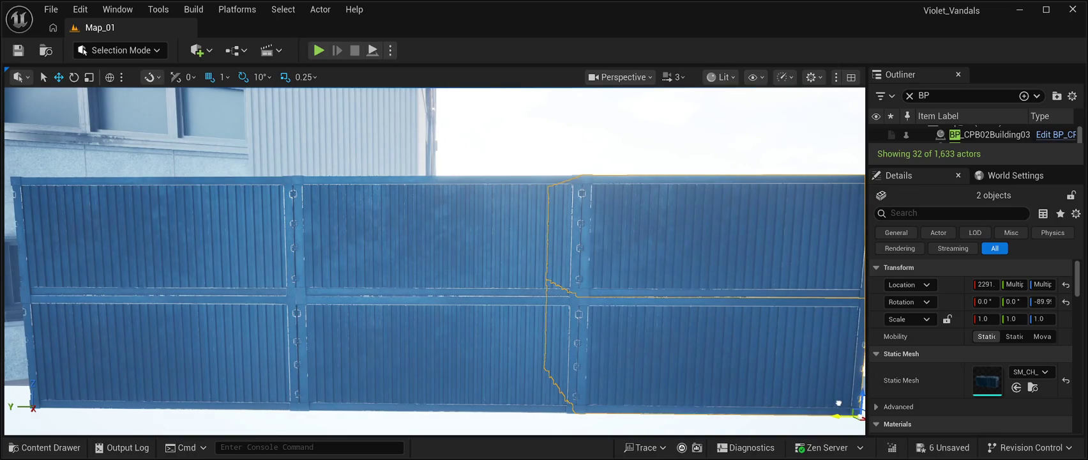
drag(838, 403, 773, 432)
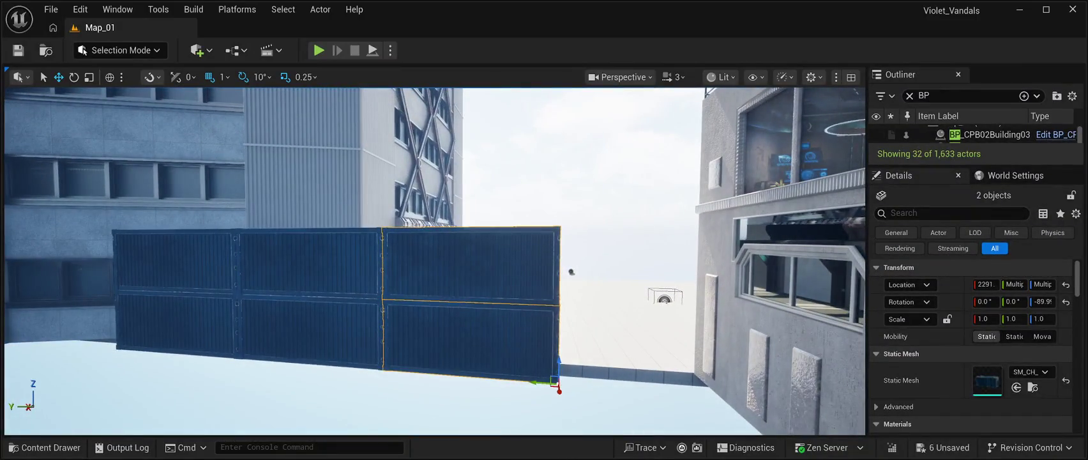
drag(535, 381, 676, 387)
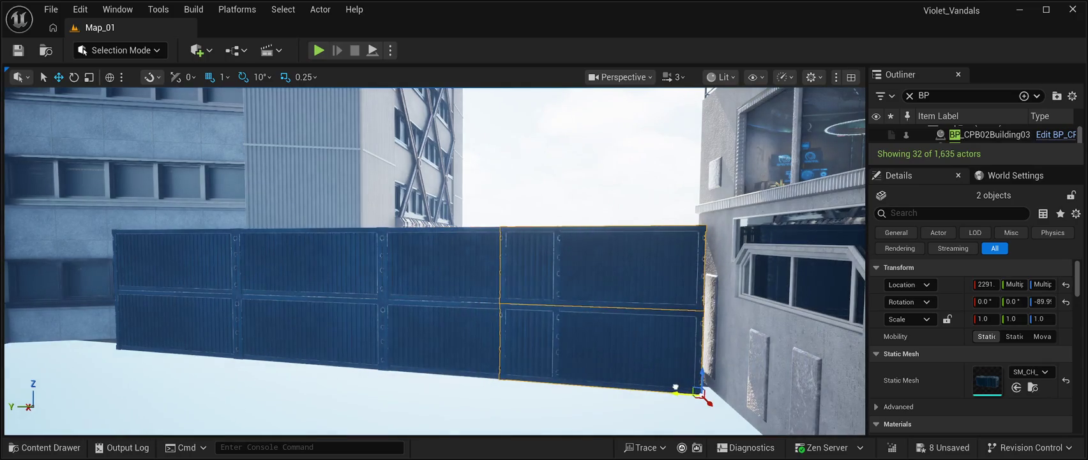
key(e)
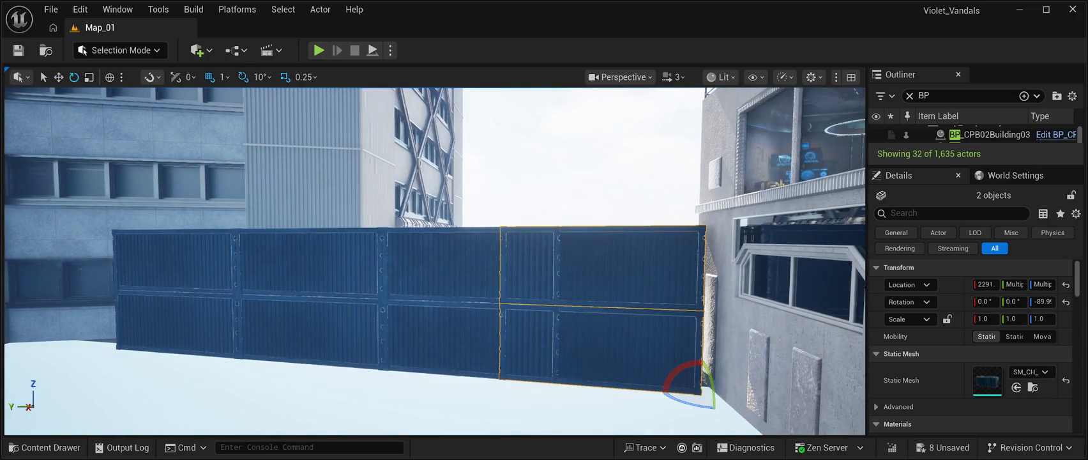
mouse_move(677, 397)
mouse_down()
mouse_move(575, 402)
mouse_move(591, 403)
mouse_up()
Push the rotated pair against the wall's end and reopen the MergeActors folder in the Content Drawer.
drag(434, 262, 444, 223)
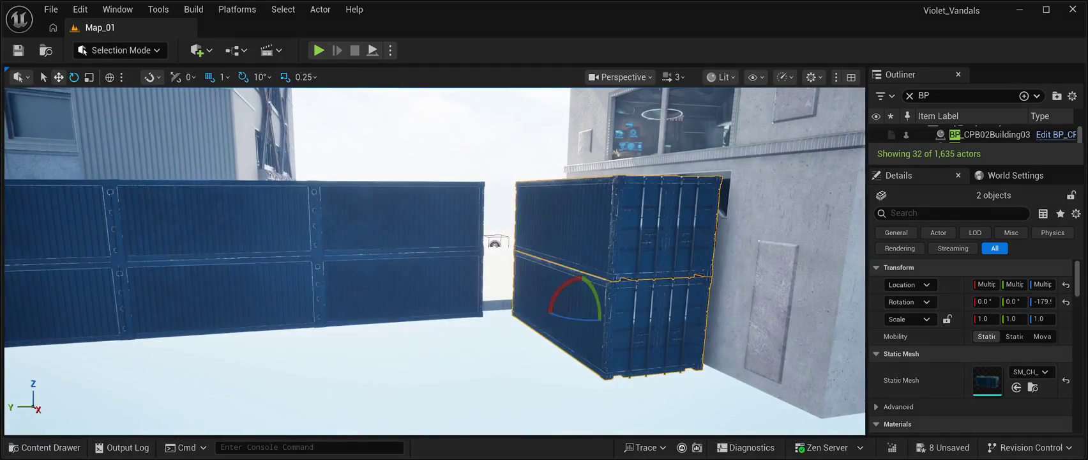
mouse_move(567, 312)
mouse_down()
mouse_move(547, 313)
mouse_move(573, 316)
mouse_move(536, 287)
mouse_up()
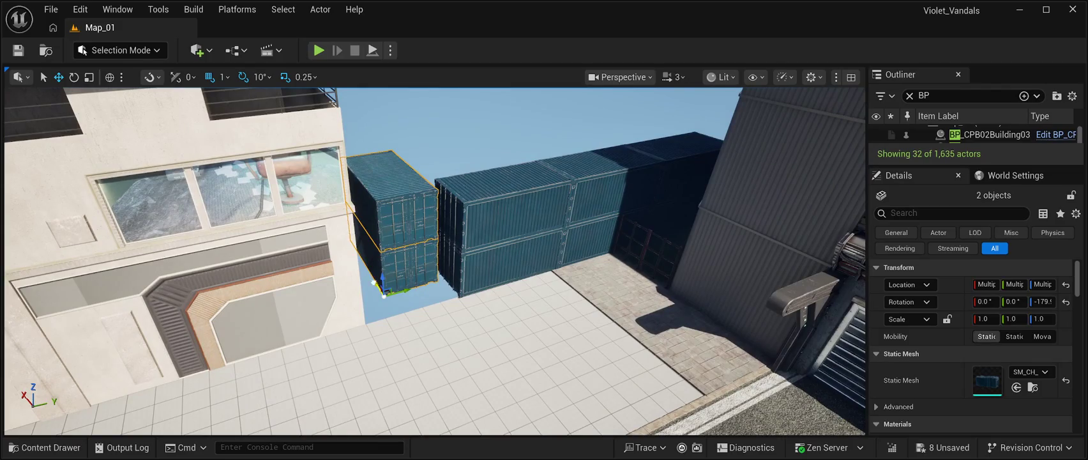
drag(373, 282, 426, 308)
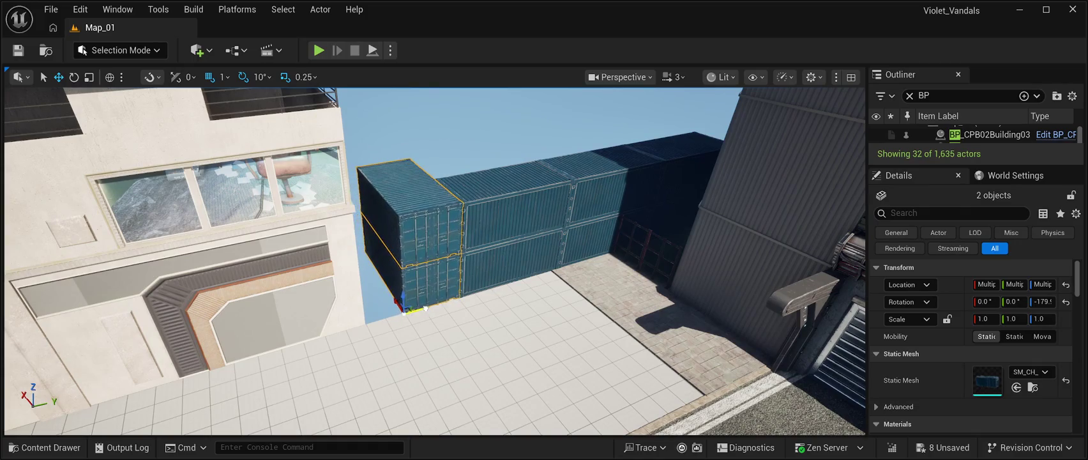
key(f)
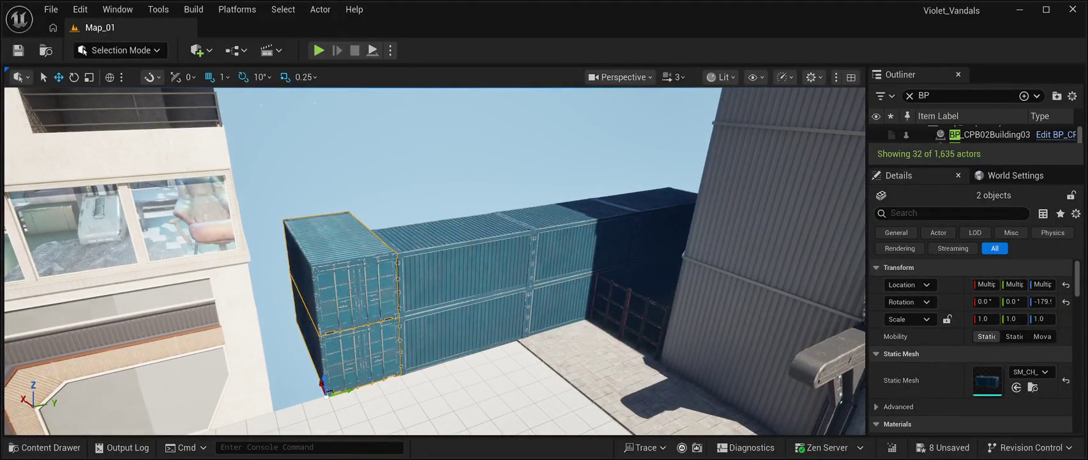
key(ctrl+space)
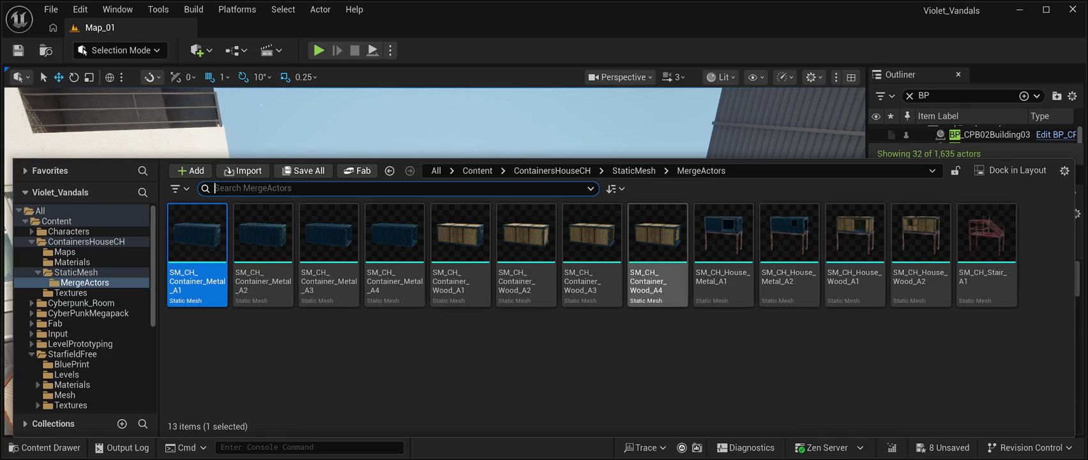
Slide BP_CPB02Building03 along Y to X 3202, Y -612 beside the plaza.
click(447, 122)
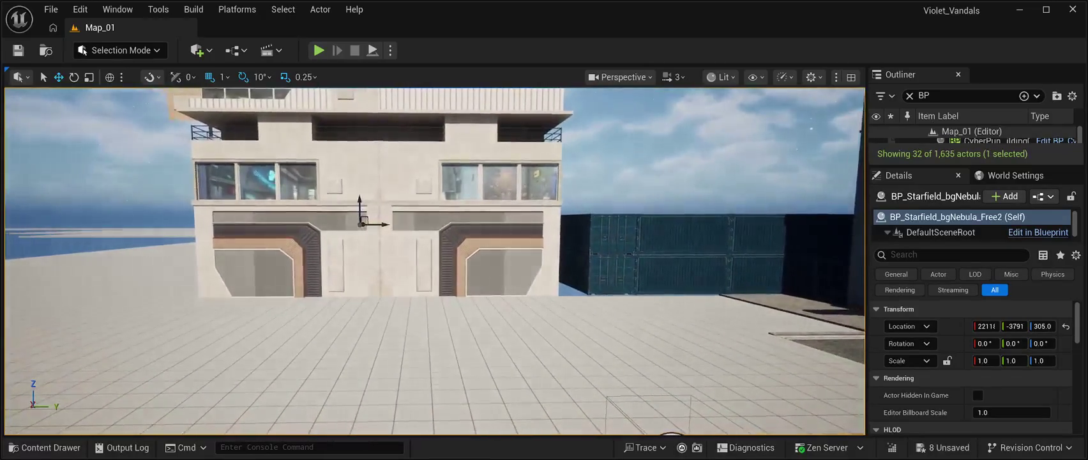
click(377, 255)
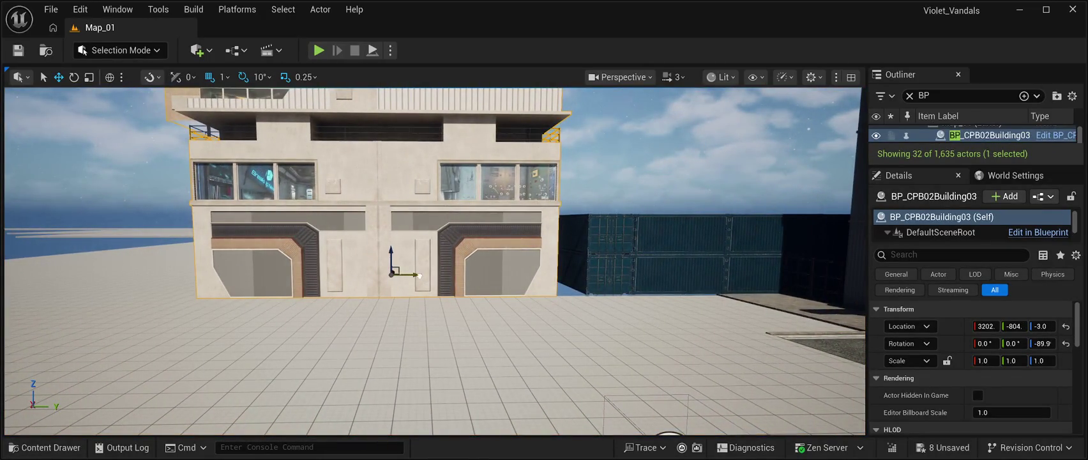
drag(419, 276, 364, 275)
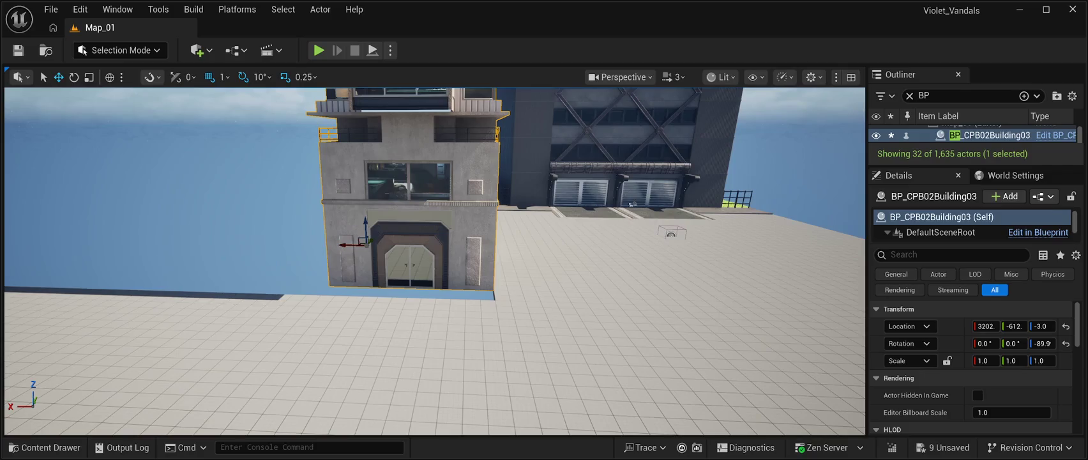
key(ctrl+space)
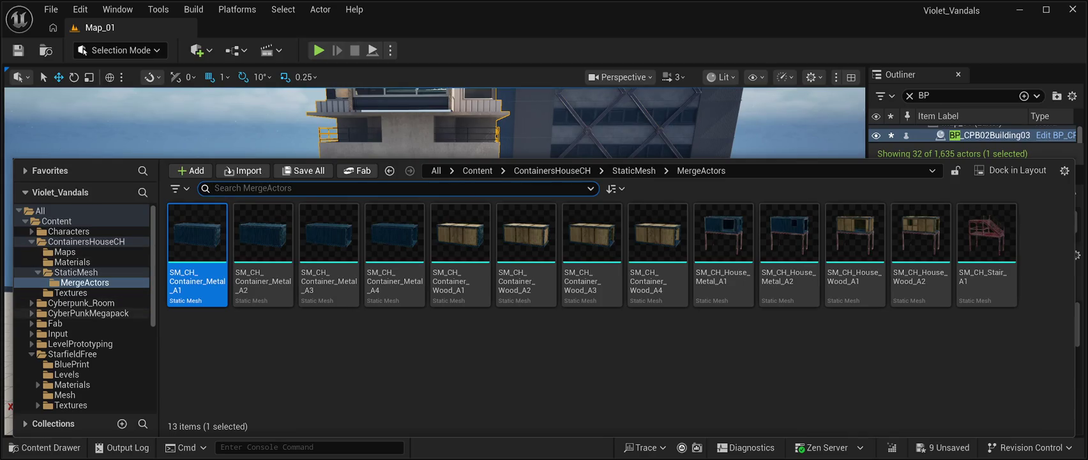
Open the CyberPunkMegapack Meshes folder and save all pending changes.
click(88, 313)
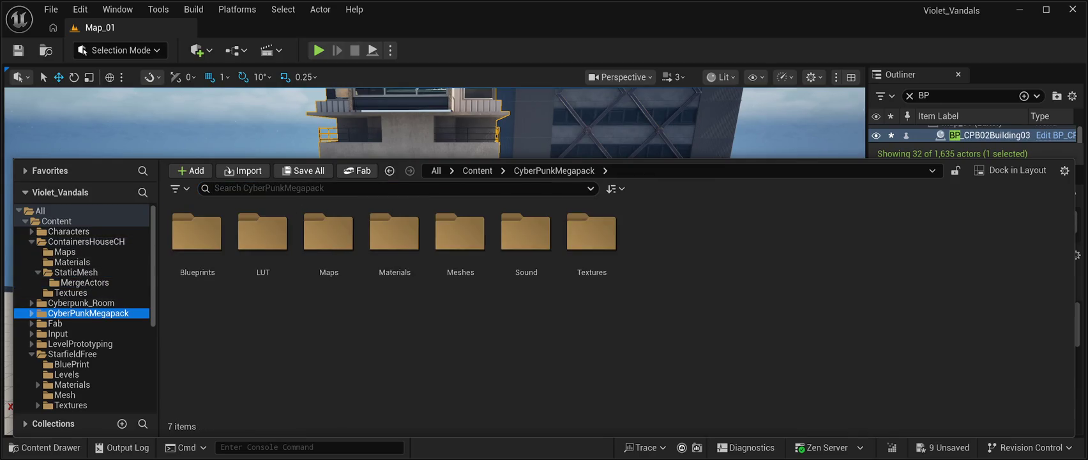
click(460, 236)
double_click(460, 236)
scroll(617, 307, down, 1)
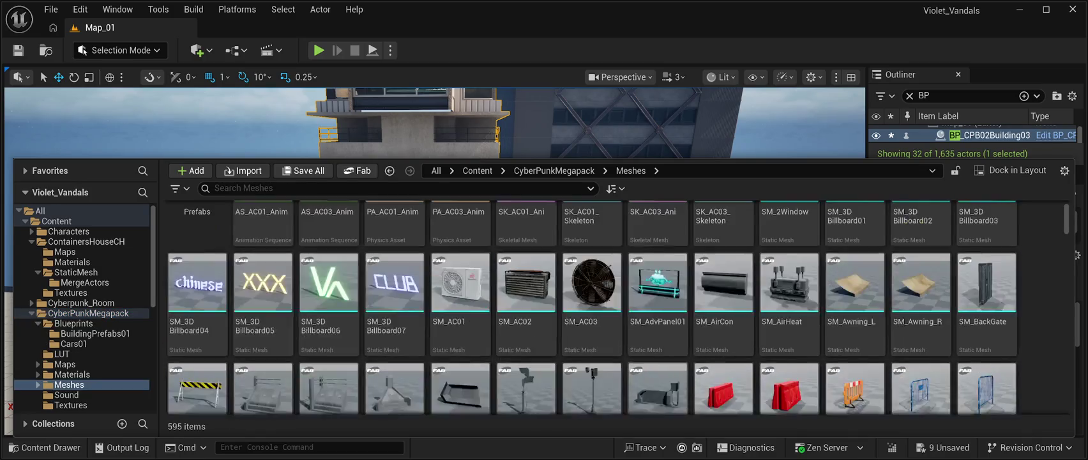
scroll(617, 308, down, 20)
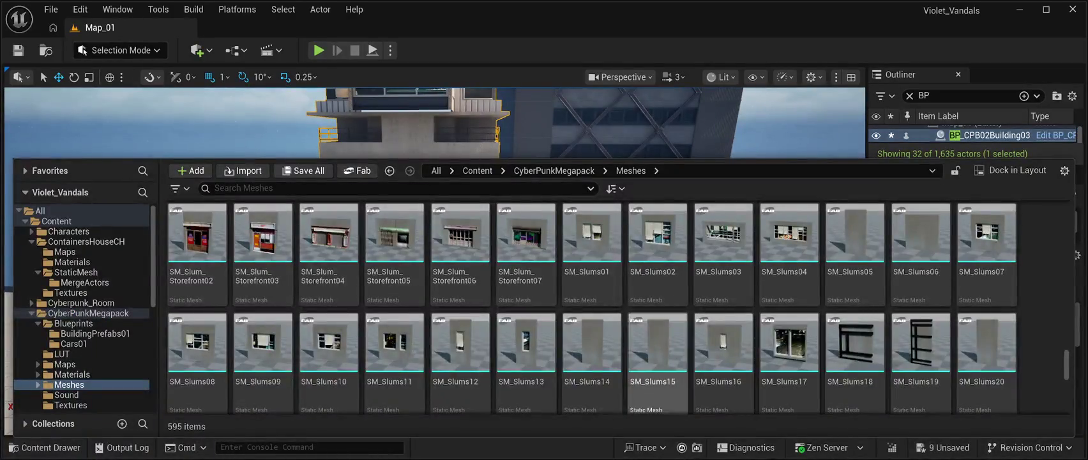
scroll(724, 288, down, 15)
scroll(724, 287, down, 5)
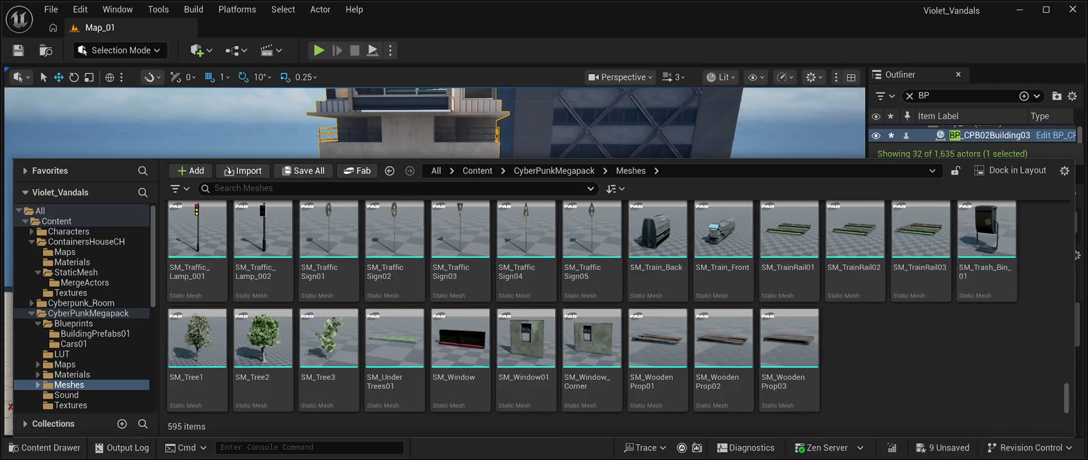
key(ctrl+s)
Place the SM_WoodenProp03 pallet on the plaza at X 1534, Y 858 and frame it.
click(51, 447)
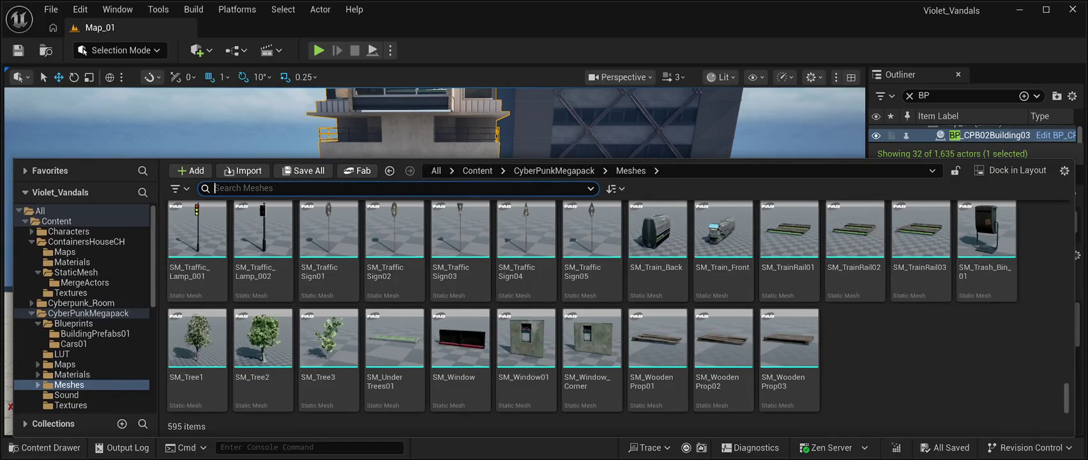
click(789, 339)
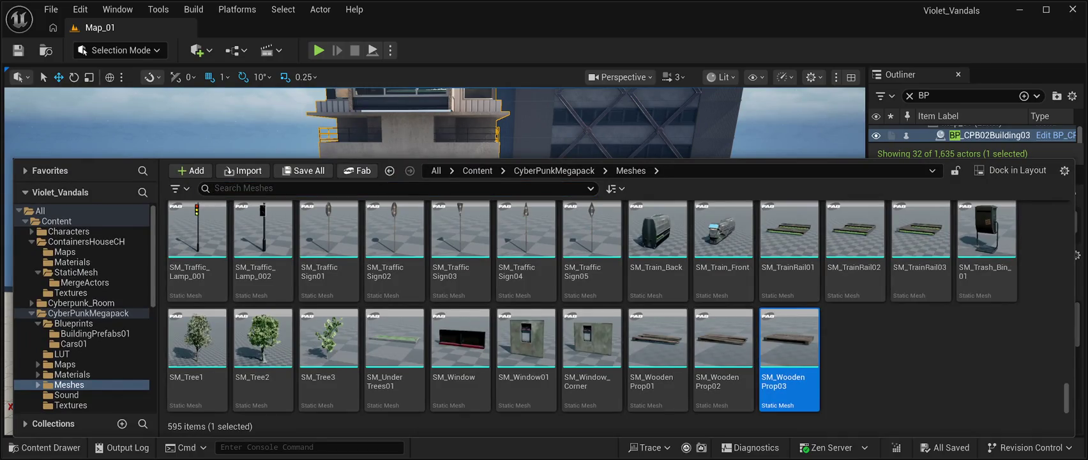
mouse_move(790, 339)
mouse_down()
mouse_move(668, 258)
mouse_move(680, 328)
mouse_up()
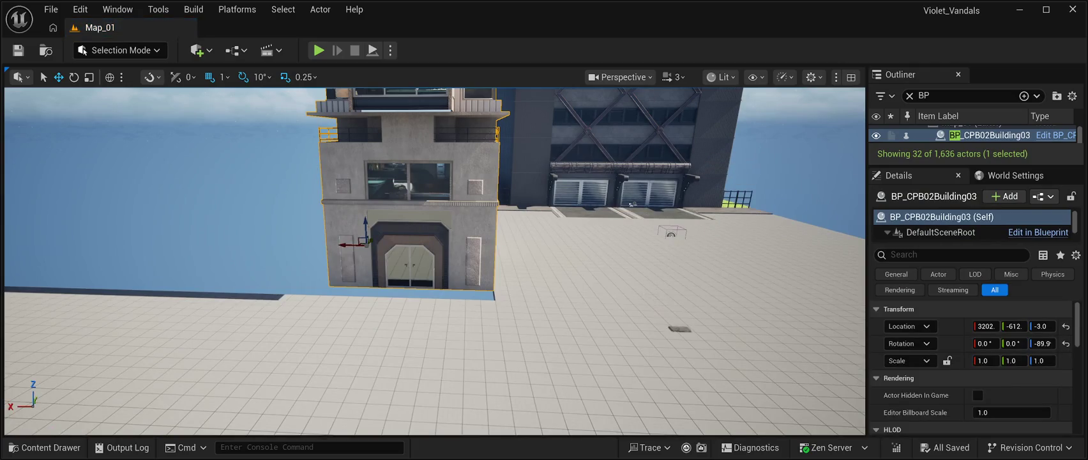
click(670, 232)
key(f)
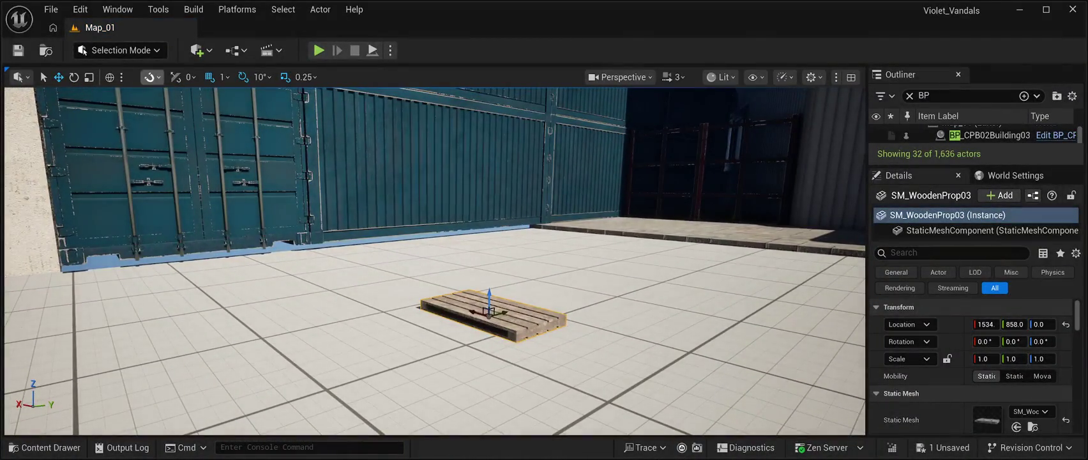
Tilt the SM_WoodenProp03 pallet 30° about Y and slide it to X 1692 against the containers.
click(73, 77)
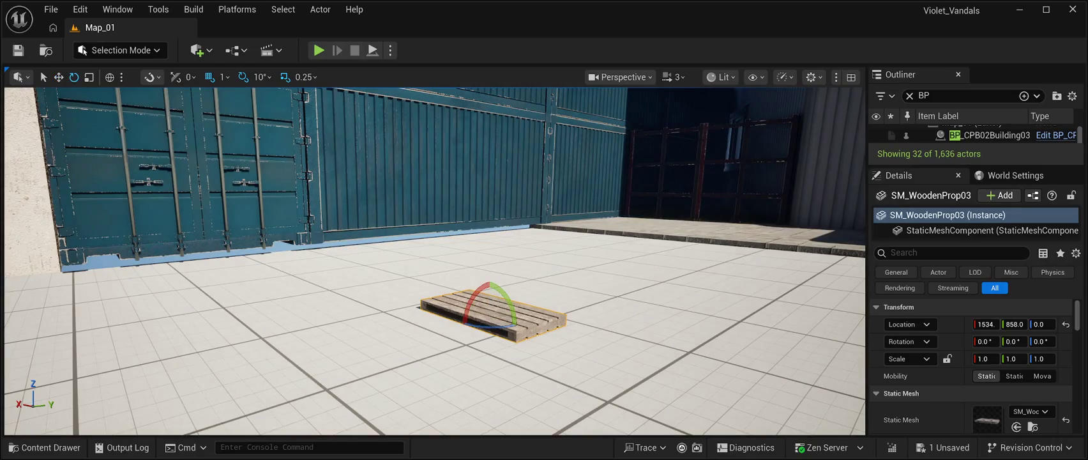
drag(504, 295, 482, 282)
key(w)
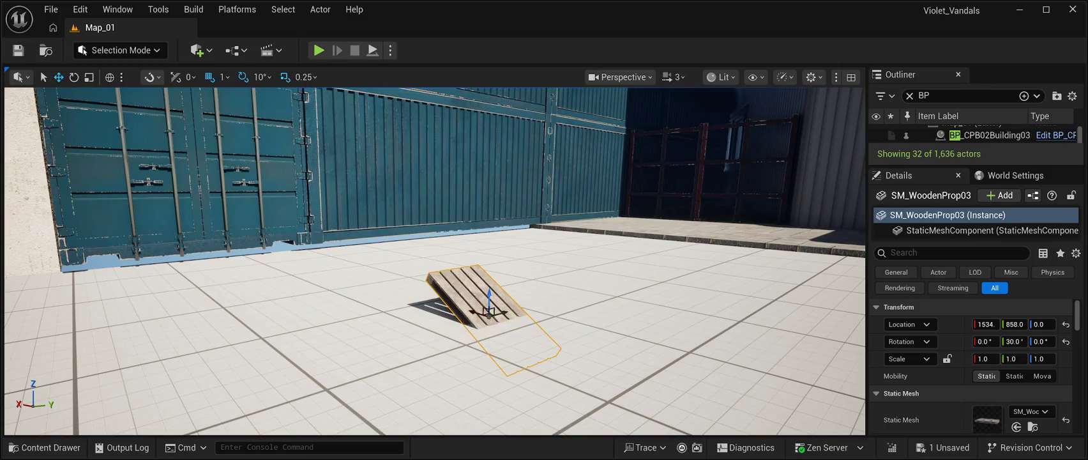
drag(489, 312, 316, 247)
Lower and re-raise the two stacked containers at the wall's left end, then select the pallet.
click(358, 256)
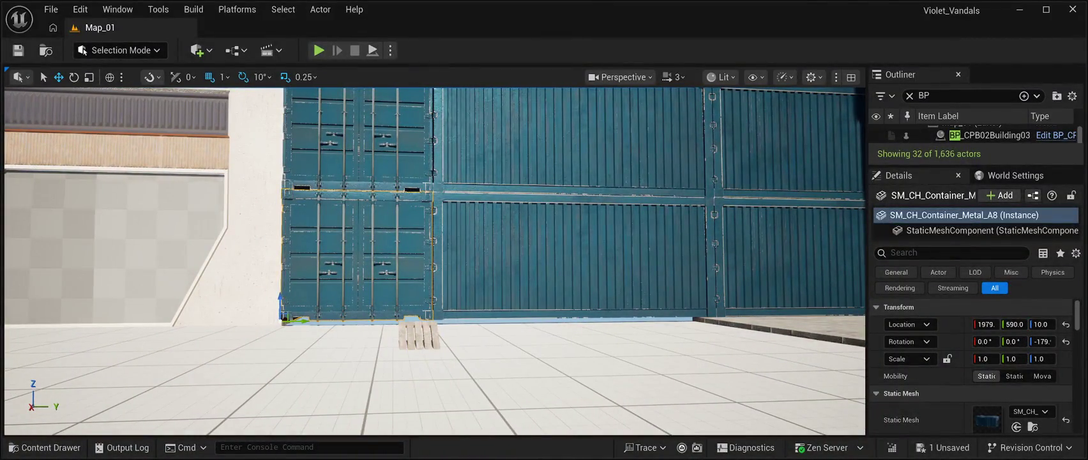
ctrl+click(357, 141)
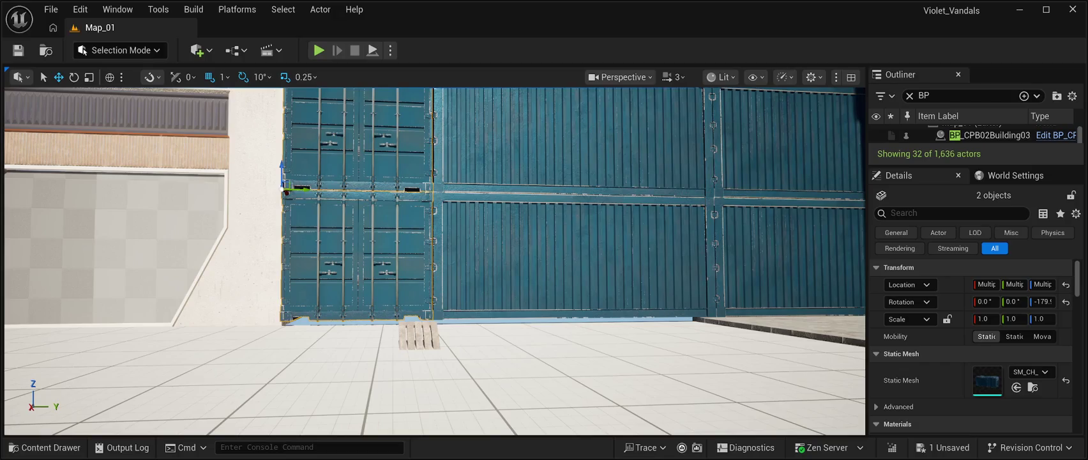
drag(283, 163, 291, 171)
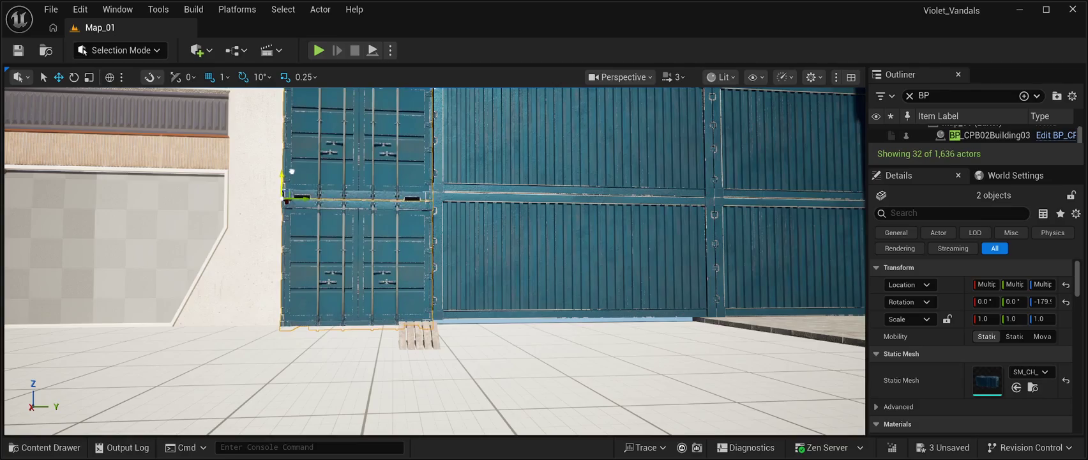
key(s)
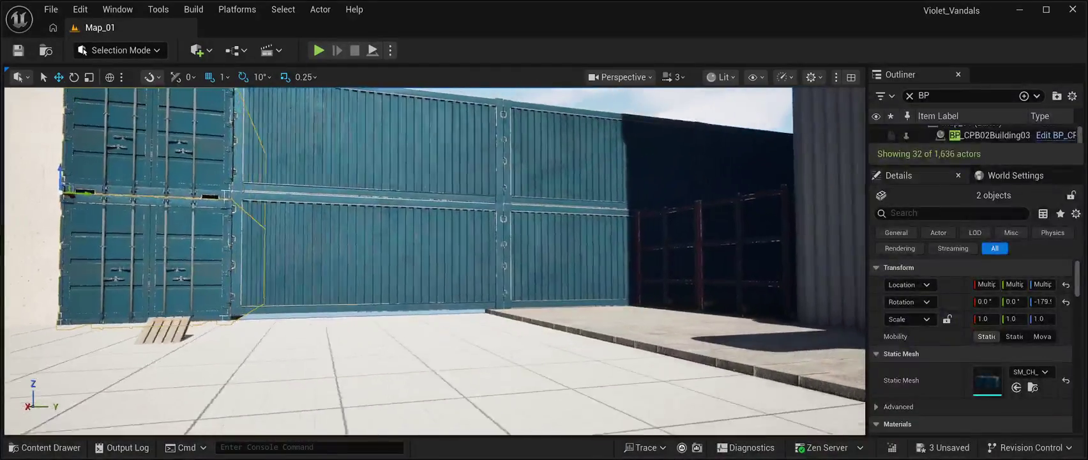
key(a)
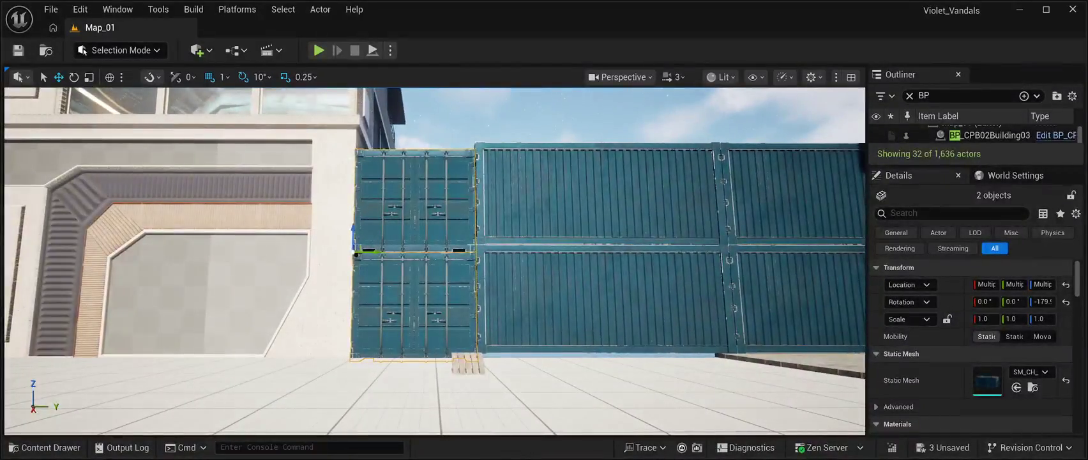
drag(354, 227, 360, 219)
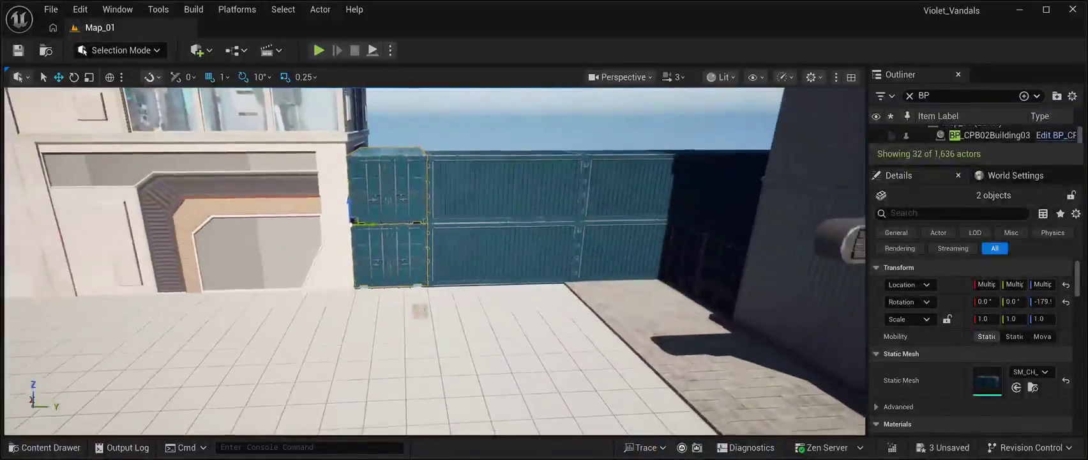
click(416, 357)
click(420, 311)
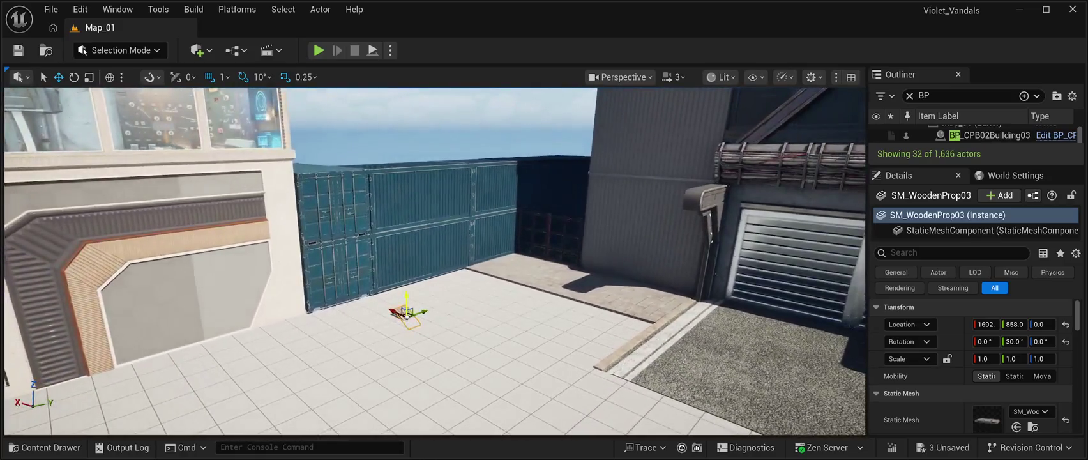
Snap the pallet to the floor, lift it to Z 432, and select two adjacent paving tiles.
key(End)
drag(402, 281, 404, 182)
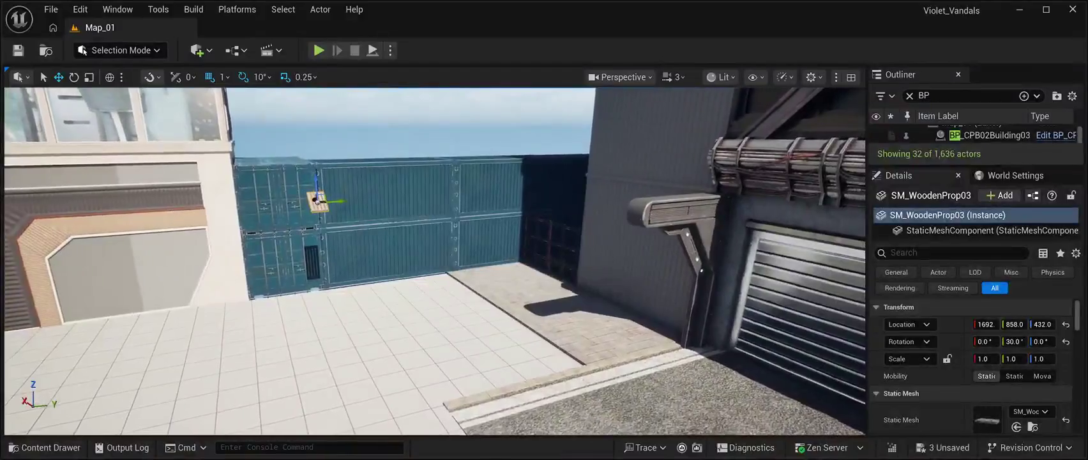
click(594, 325)
ctrl+click(505, 281)
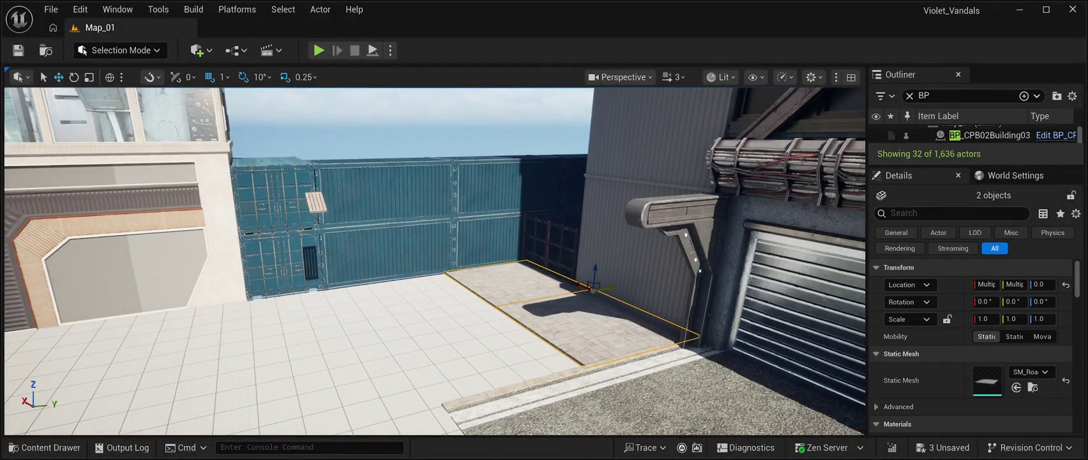
Duplicate the two paving tiles and slide the copies further along the row.
key(ctrl+d)
mouse_move(610, 288)
mouse_down()
mouse_move(506, 324)
mouse_move(514, 327)
mouse_move(511, 257)
mouse_up()
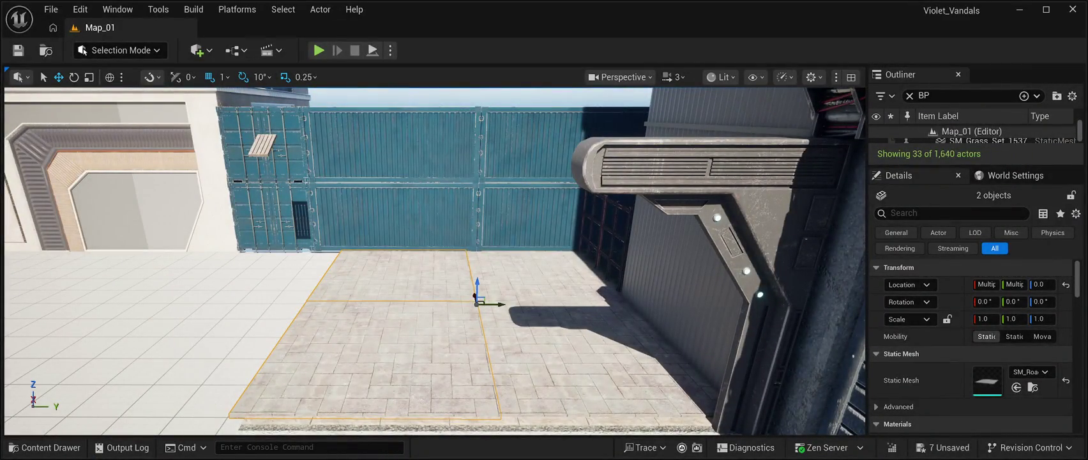
mouse_move(500, 305)
mouse_down()
mouse_move(321, 308)
mouse_move(548, 291)
mouse_move(397, 312)
mouse_move(554, 292)
mouse_move(389, 316)
mouse_move(404, 324)
mouse_up()
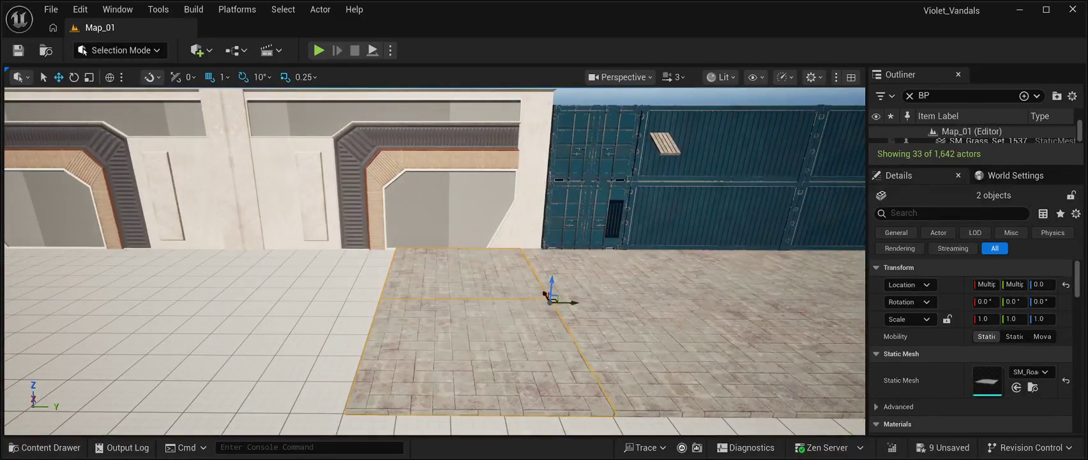
key(ctrl+d)
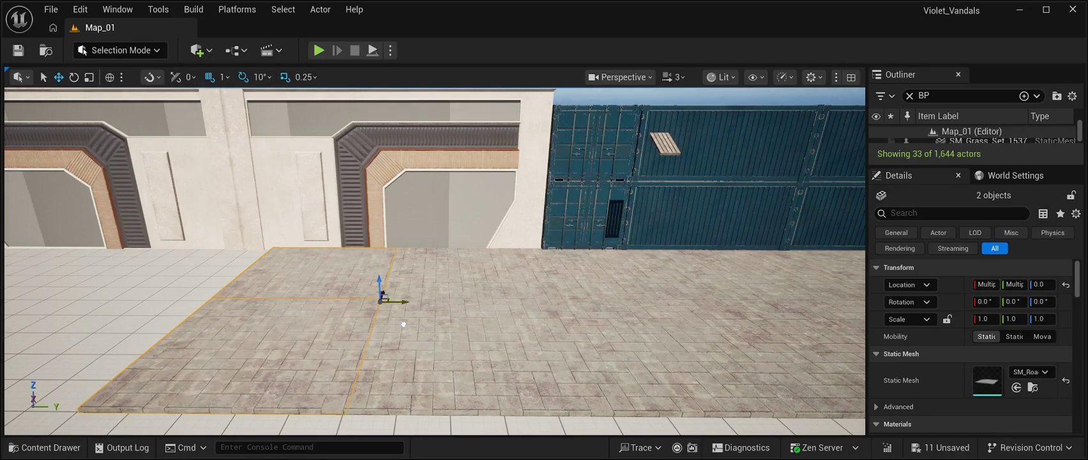
mouse_move(382, 295)
mouse_down()
mouse_move(566, 293)
mouse_move(390, 295)
mouse_move(399, 289)
mouse_up()
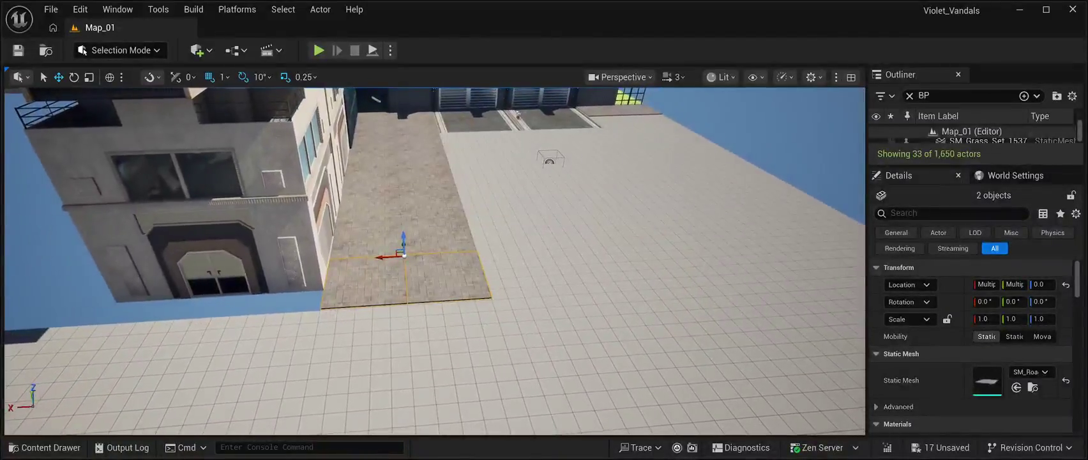
Duplicate the tiles twice more and slide them up to the building front, closing the gap.
key(ctrl+d)
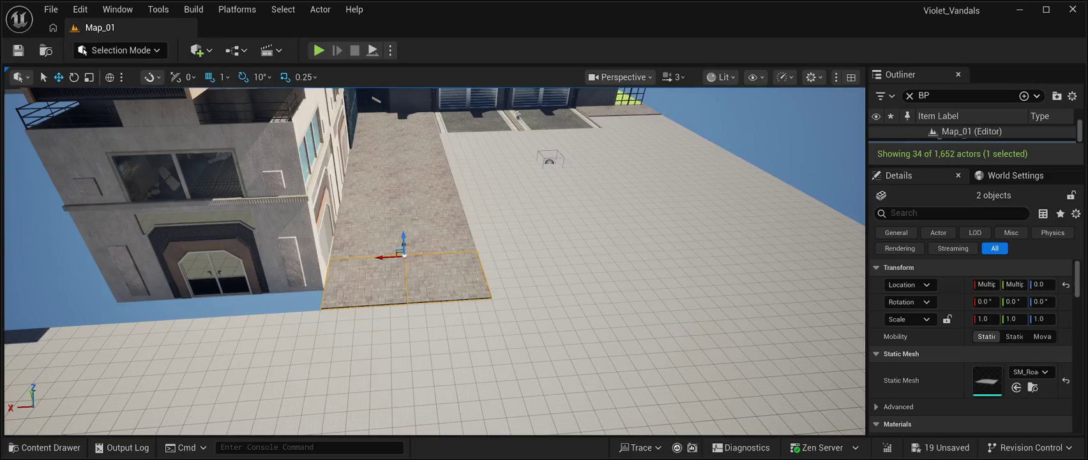
drag(399, 289, 323, 297)
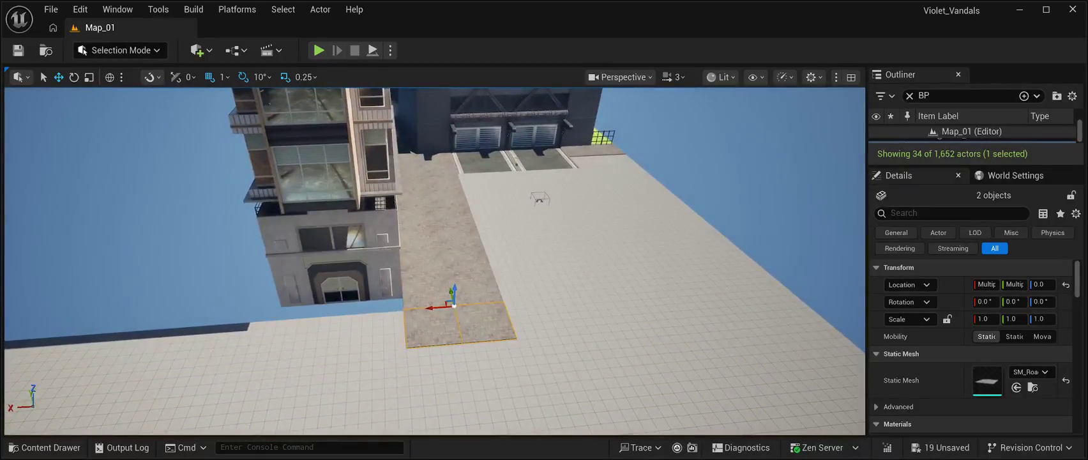
key(ctrl+d)
drag(429, 308, 326, 312)
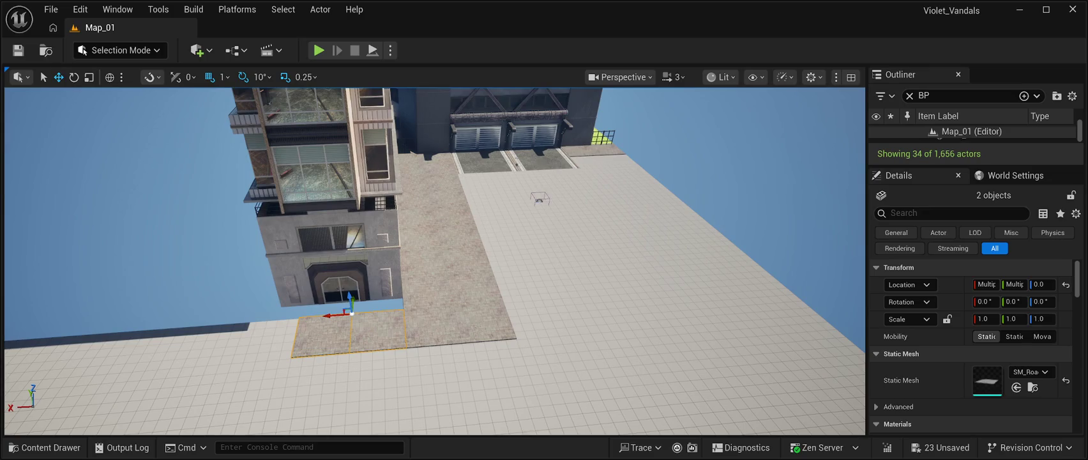
drag(325, 312, 225, 324)
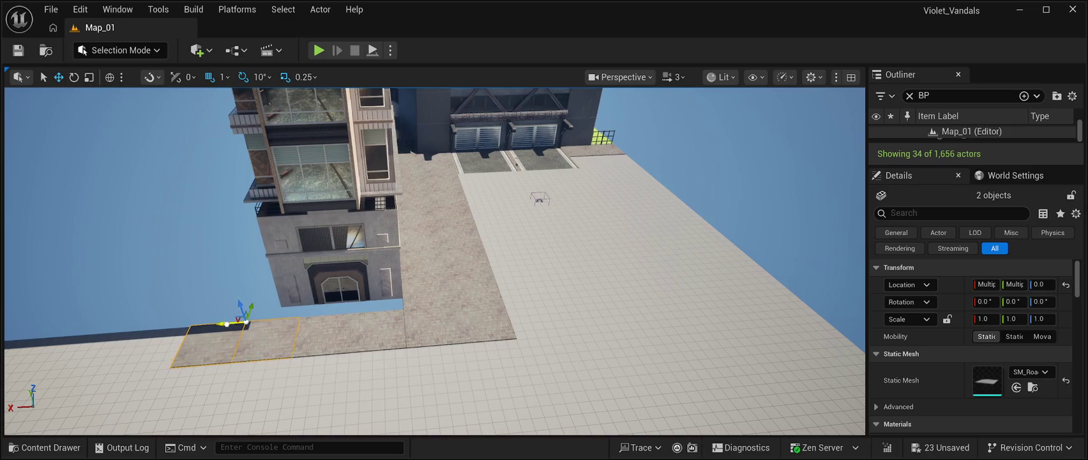
scroll(434, 261, up, 5)
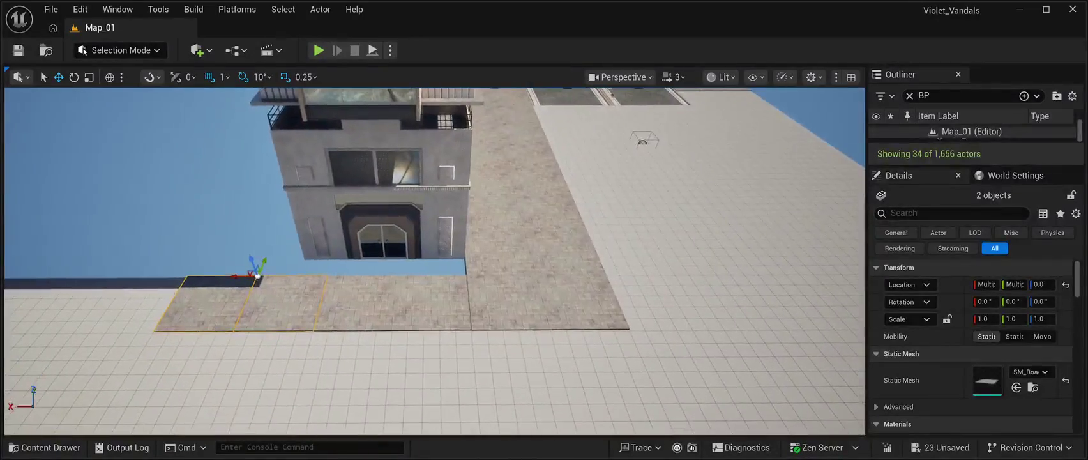
click(431, 302)
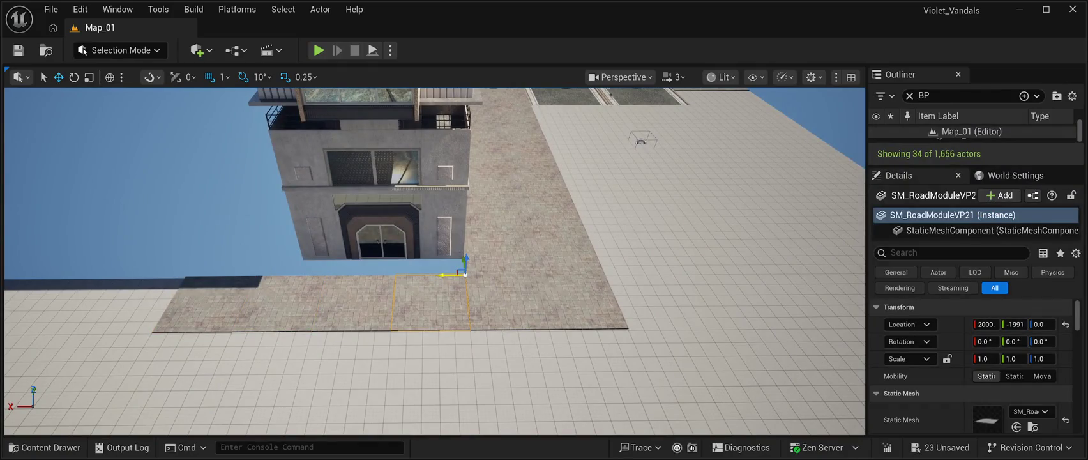
Select the SM_RoadModuleVP22 paving slabs beside the building and nudge the leftmost slab into line.
scroll(435, 261, up, 5)
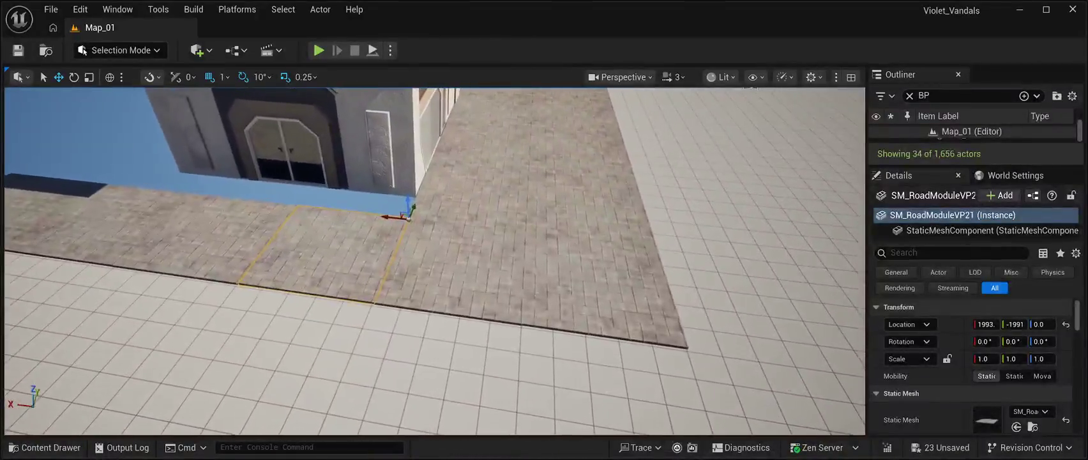
click(179, 246)
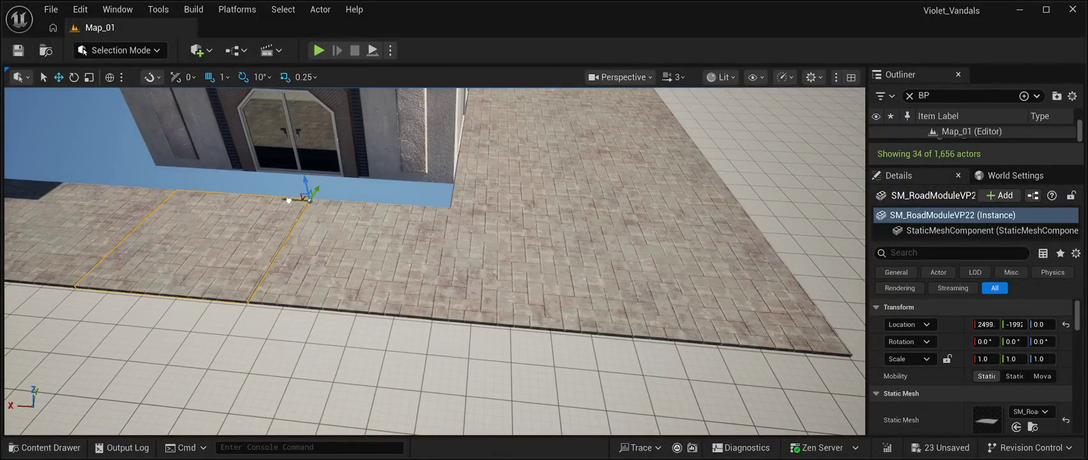
click(383, 192)
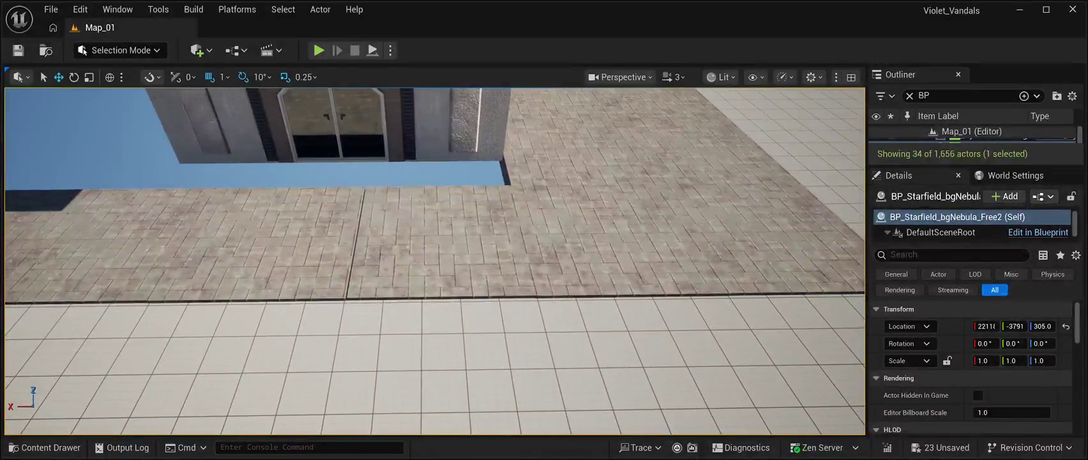
click(255, 243)
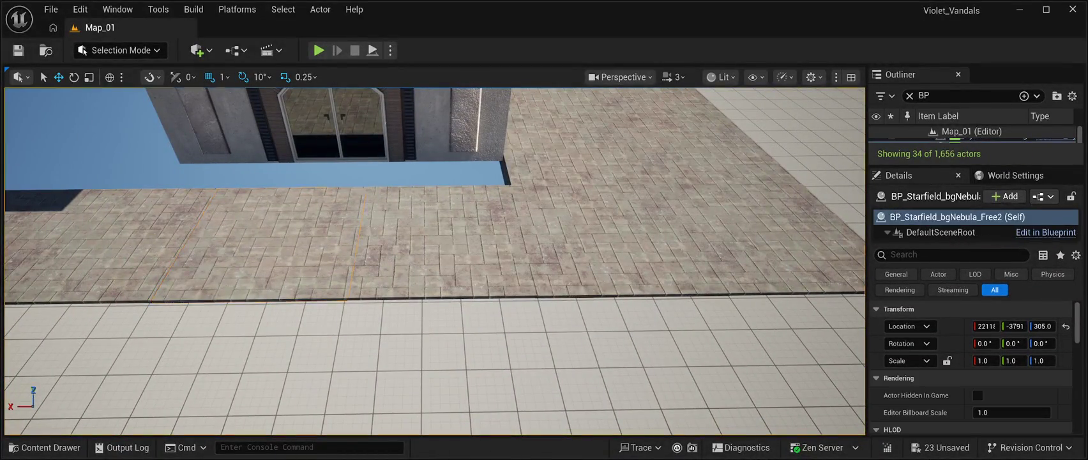
click(211, 242)
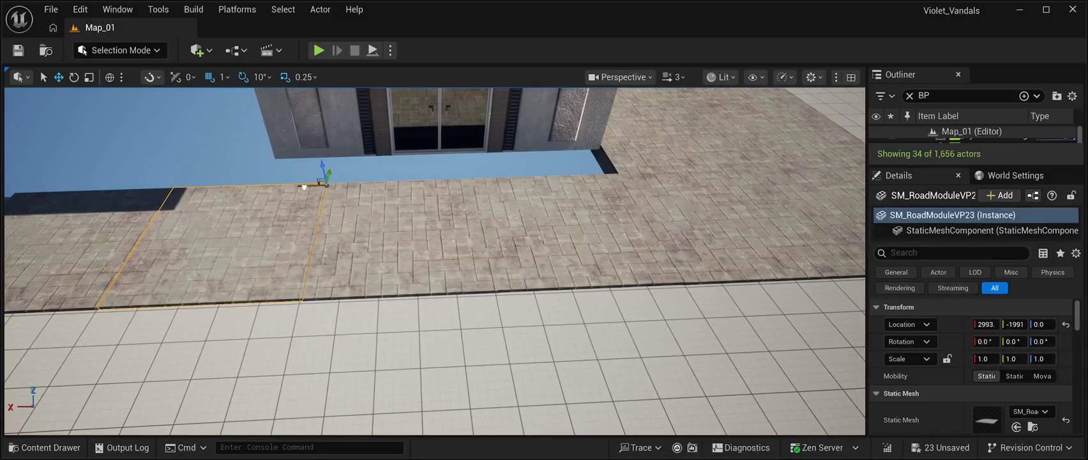
click(211, 243)
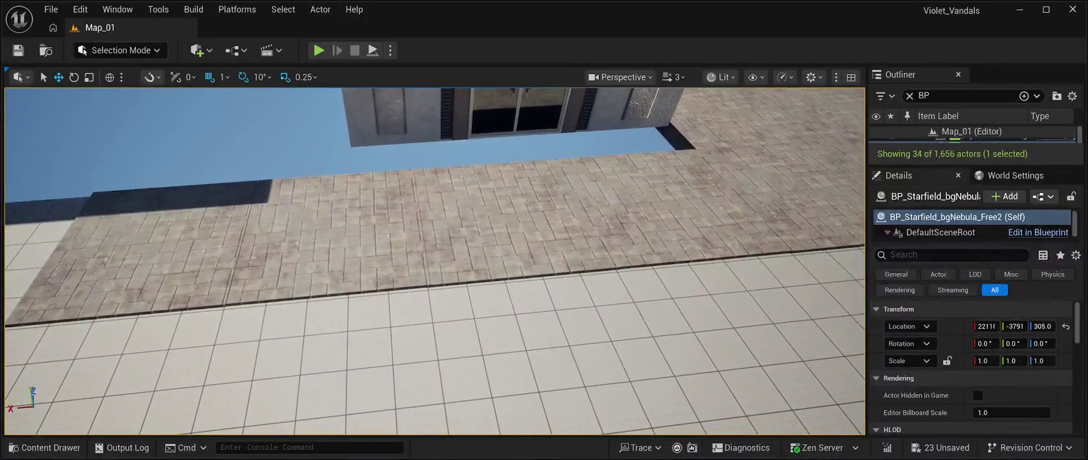
click(390, 175)
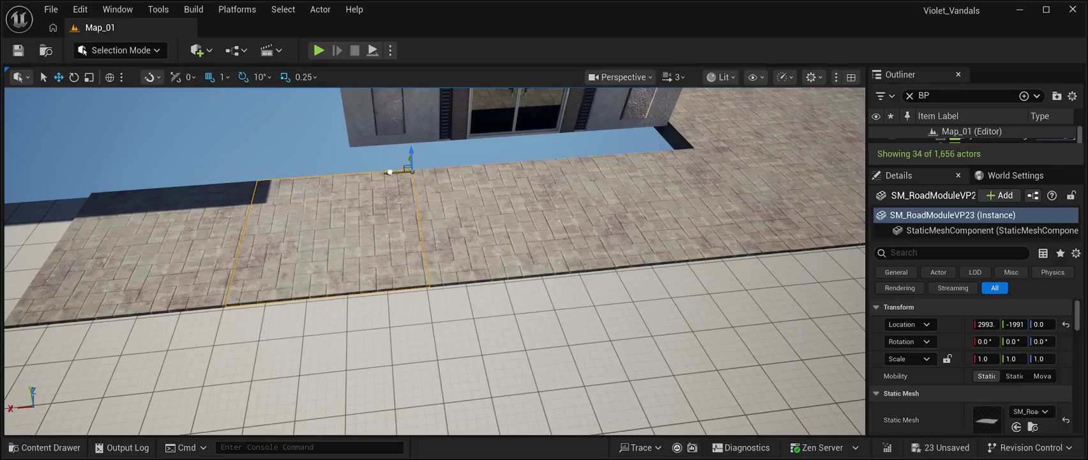
click(255, 166)
click(254, 186)
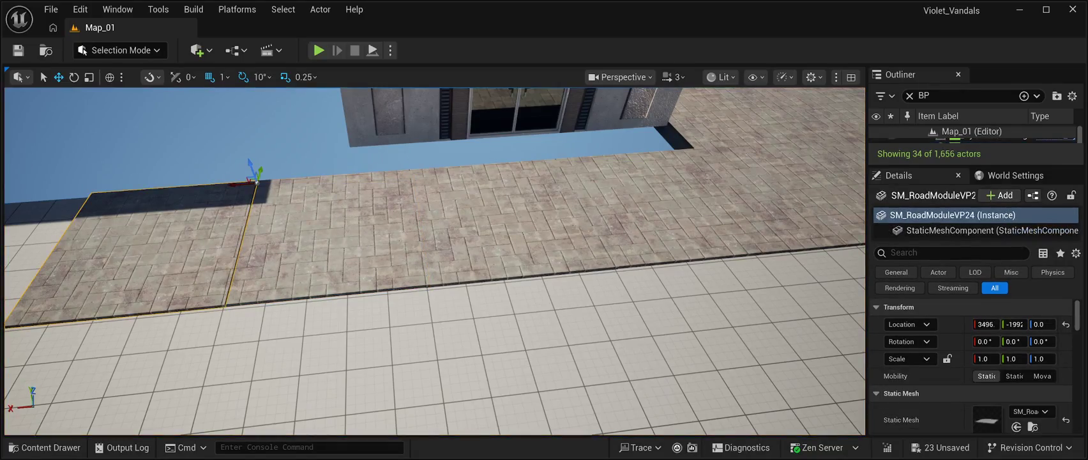
drag(236, 185, 234, 185)
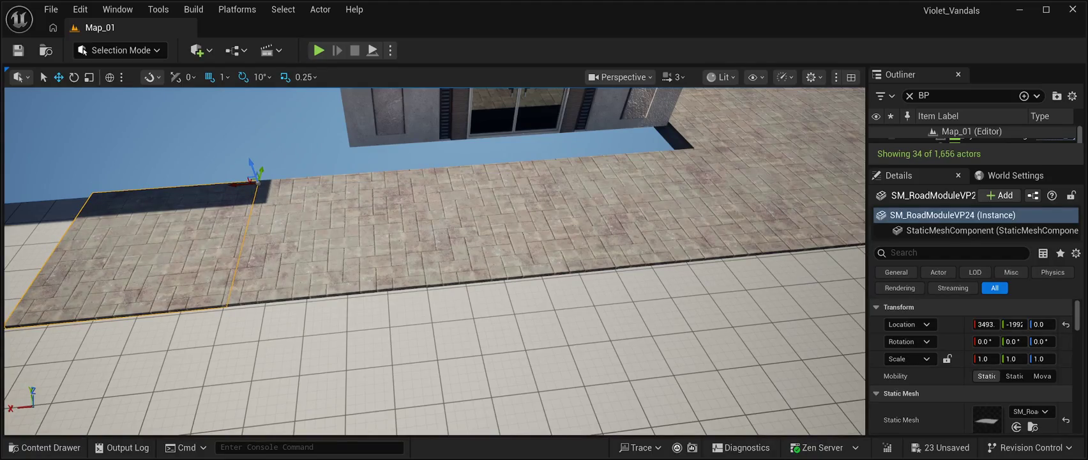
Alt-drag two copies of the corner slab along X to pave the ground before the double doors.
click(377, 239)
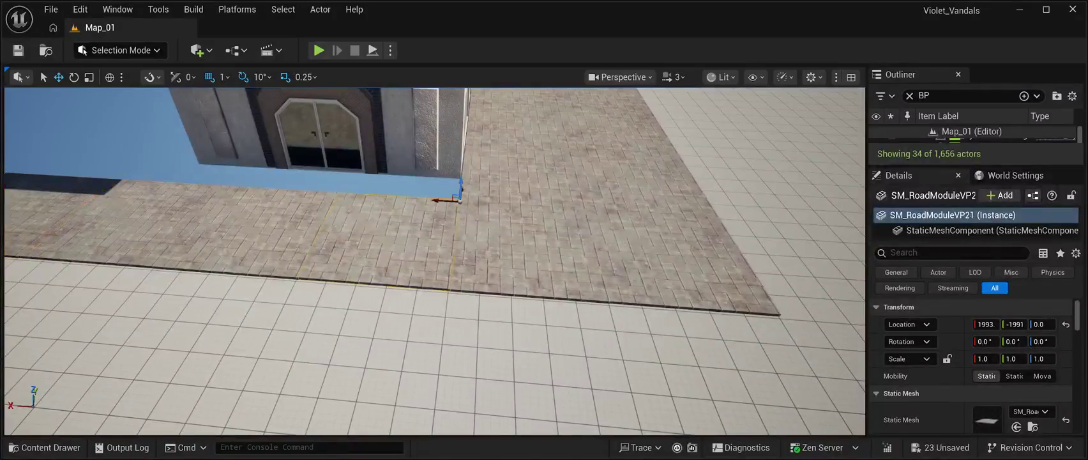
mouse_move(435, 256)
mouse_down()
mouse_move(566, 241)
mouse_move(548, 244)
mouse_up()
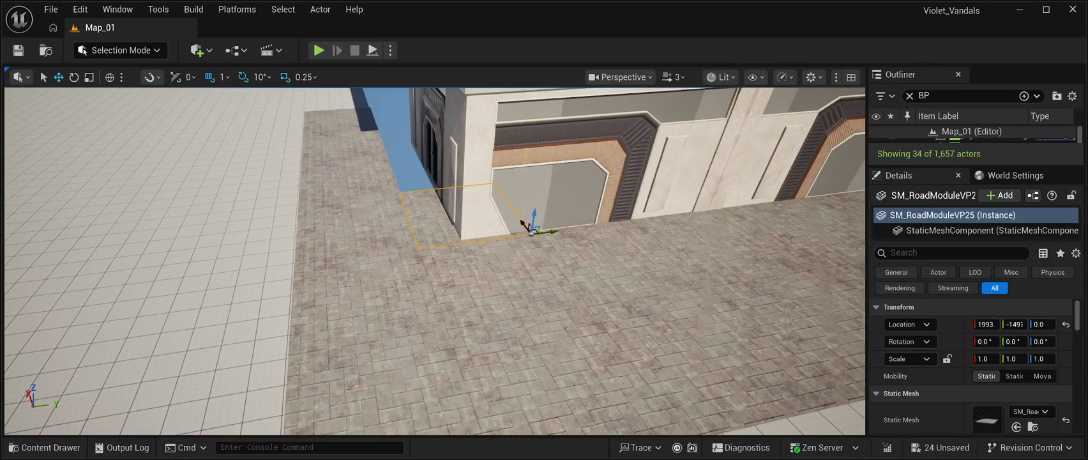
click(523, 223)
click(523, 225)
click(524, 225)
drag(524, 225, 457, 243)
click(523, 255)
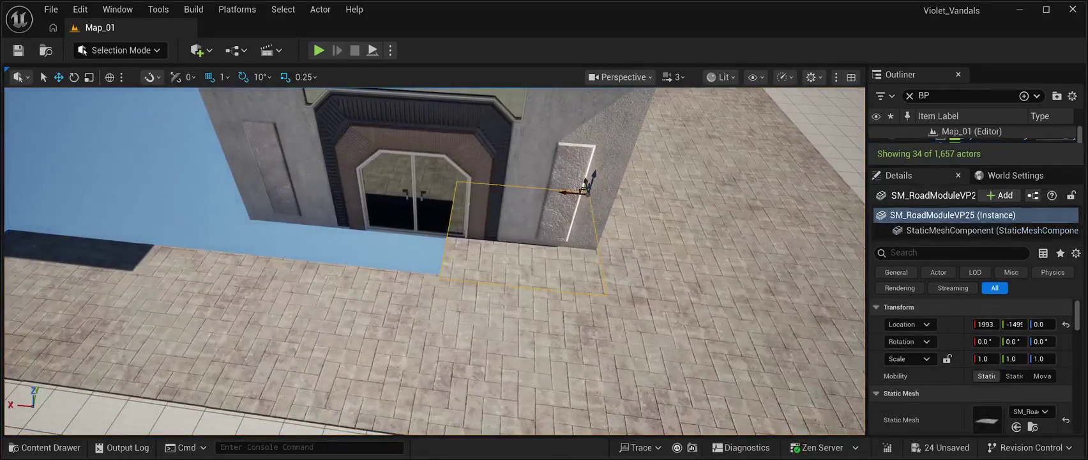
drag(570, 191, 437, 185)
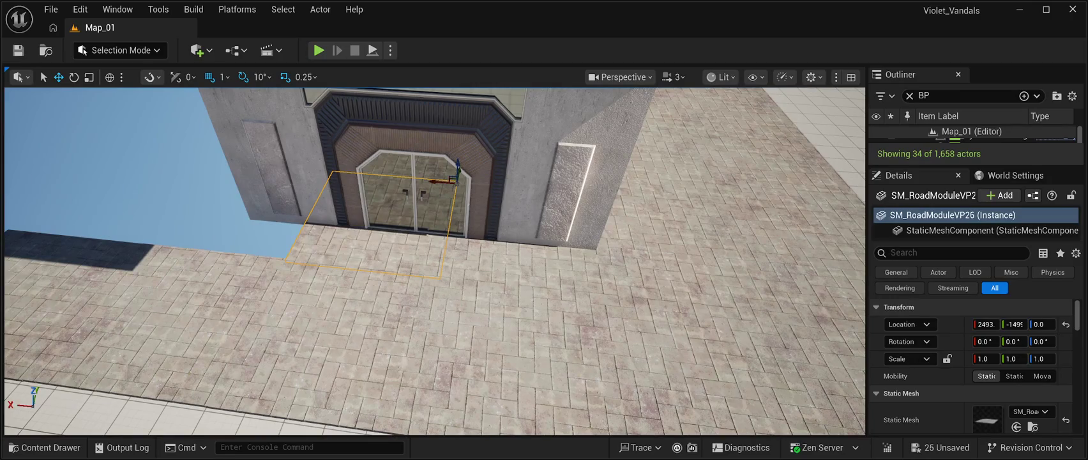
mouse_move(438, 181)
mouse_down()
mouse_move(310, 171)
mouse_move(259, 181)
mouse_move(281, 150)
mouse_up()
Save the level, then move the SM_WoodenProp03 pallet onto the floor beside the blue container.
click(259, 181)
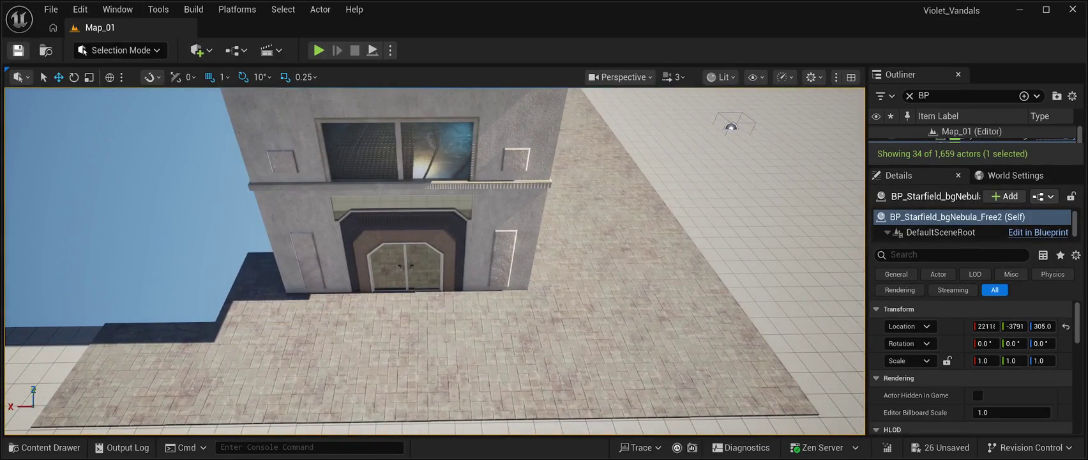
key(ctrl+s)
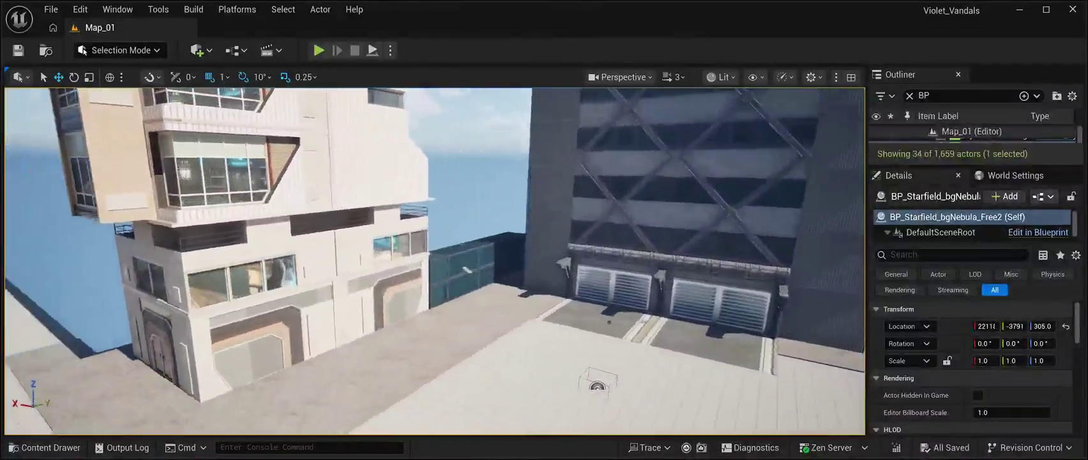
drag(281, 150, 284, 106)
click(427, 246)
mouse_move(427, 246)
mouse_down()
mouse_move(425, 369)
mouse_move(447, 365)
mouse_move(447, 311)
mouse_up()
mouse_move(412, 261)
mouse_down()
mouse_move(73, 252)
mouse_move(395, 262)
mouse_move(354, 255)
mouse_up()
Tilt the pallet 50° to lean against the container, shift it slightly sideways, and save.
key(e)
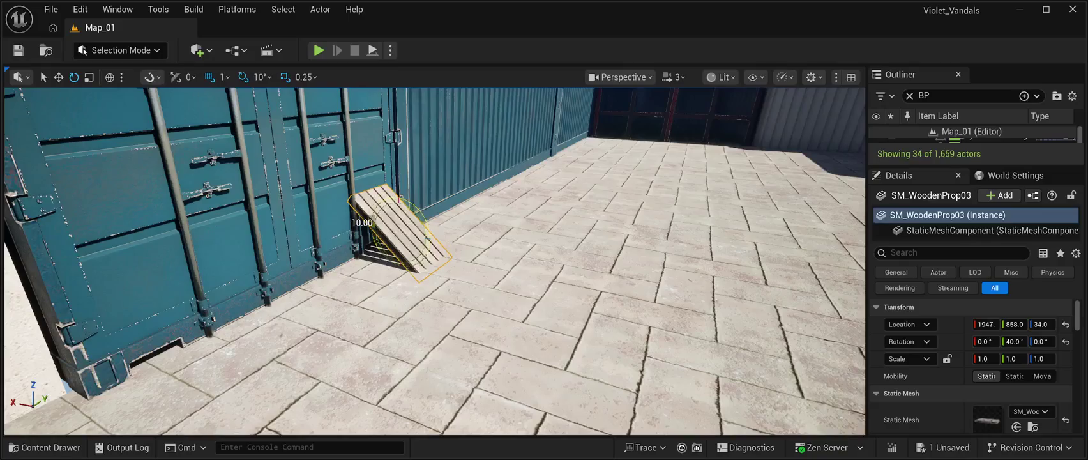
mouse_move(401, 199)
mouse_down()
mouse_move(415, 210)
mouse_move(399, 209)
mouse_move(405, 196)
mouse_move(355, 203)
mouse_up()
key(w)
mouse_move(418, 276)
mouse_down()
mouse_move(370, 274)
mouse_move(354, 286)
mouse_move(370, 278)
mouse_up()
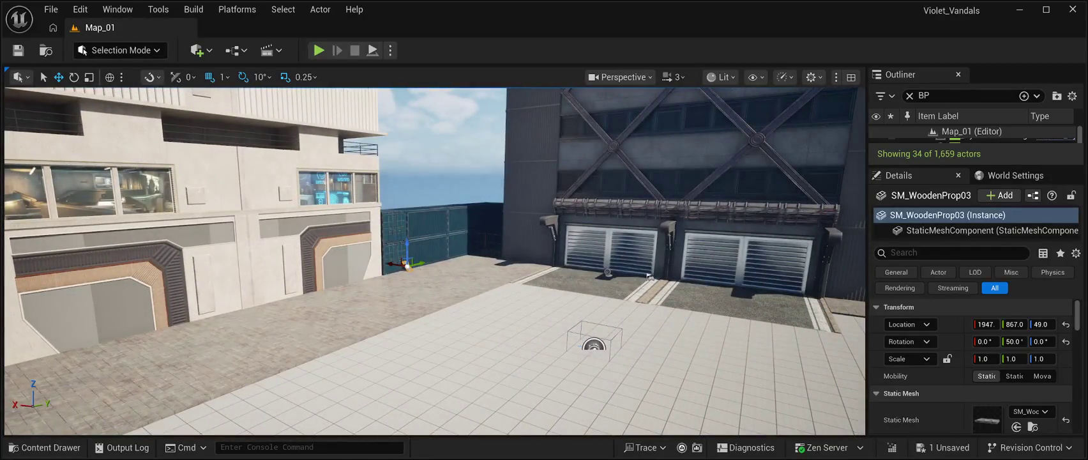
key(ctrl+s)
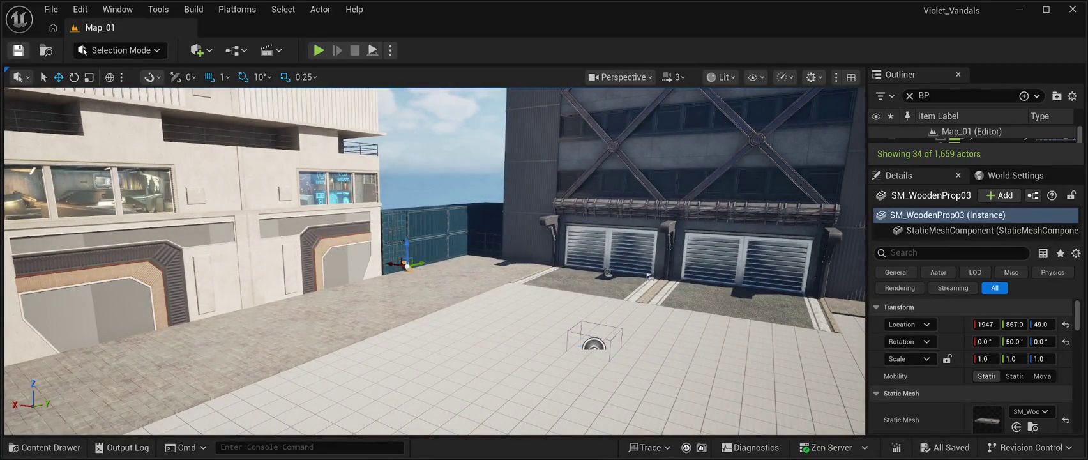
click(318, 50)
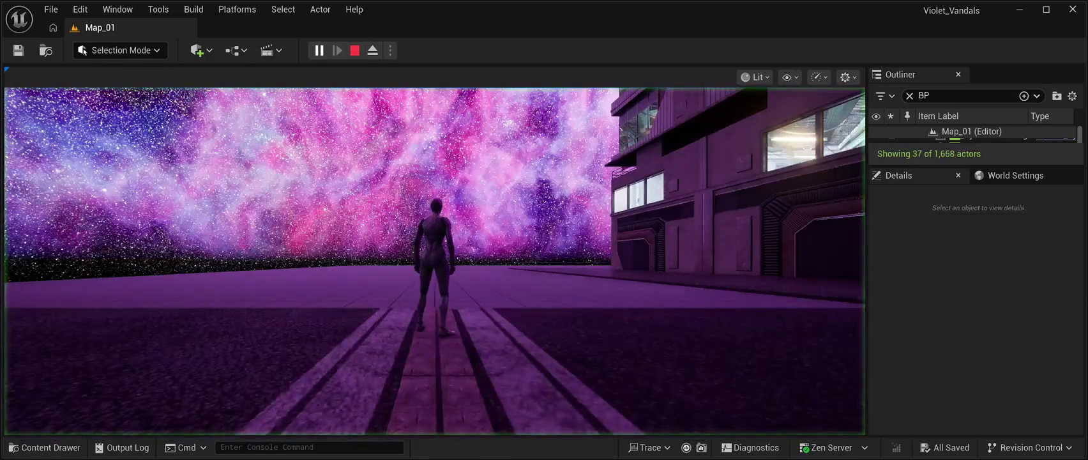
key(w)
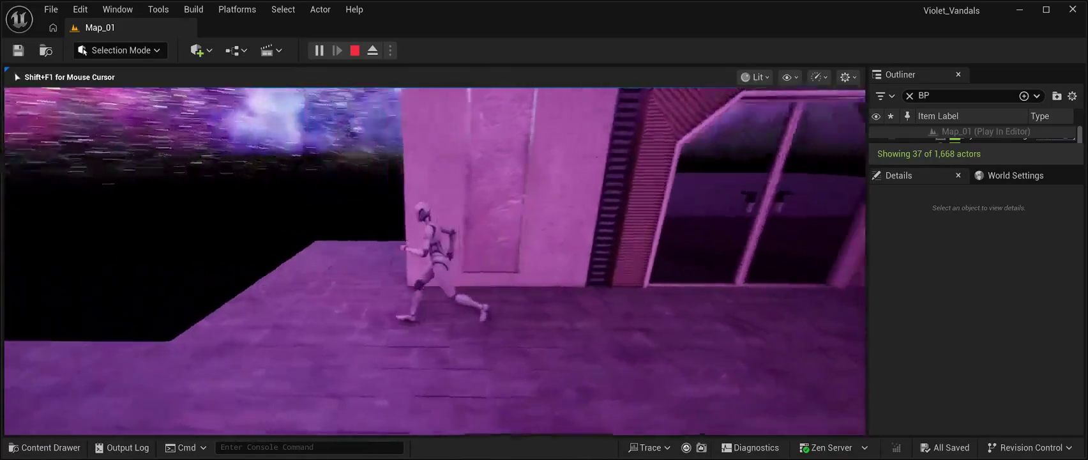
key(Escape)
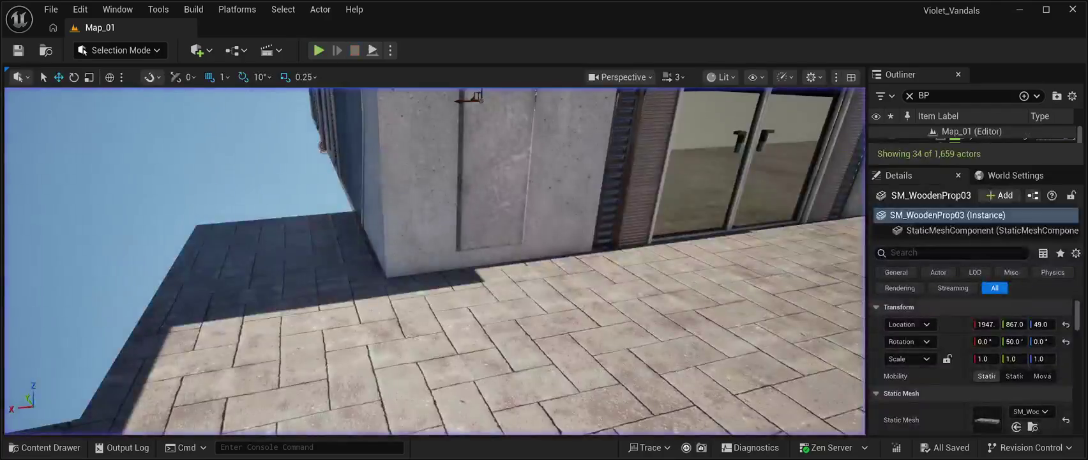
Select BP_CPB02Building03, browse its Details and component list, and move the view closer.
key(f)
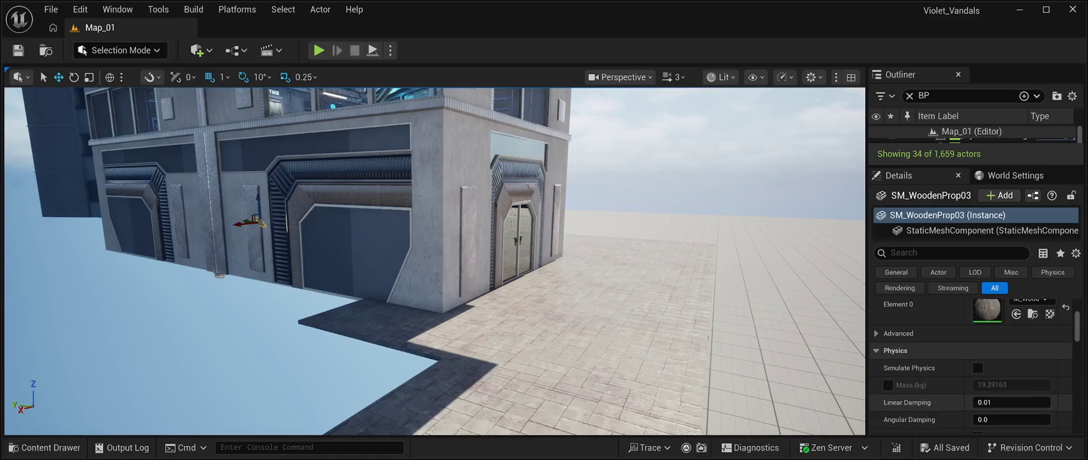
click(219, 273)
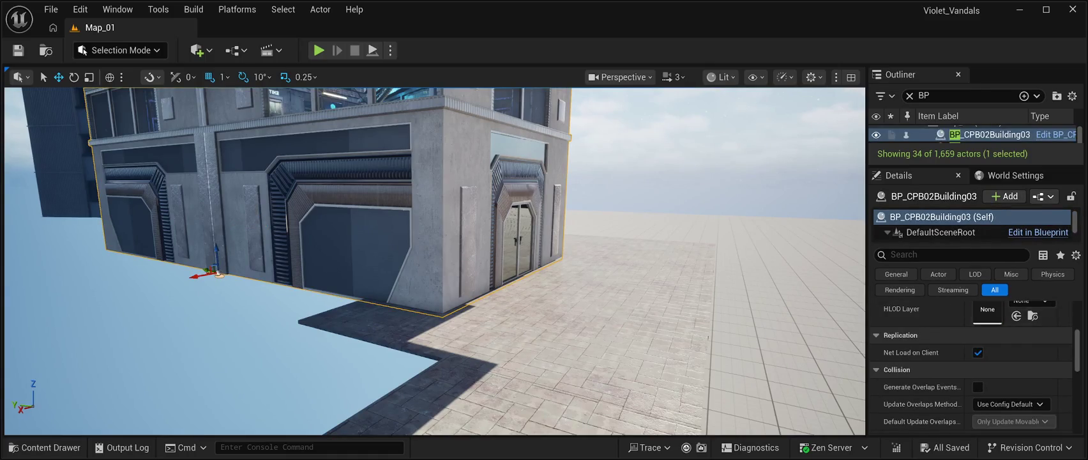
scroll(971, 364, down, 2)
scroll(971, 364, down, 5)
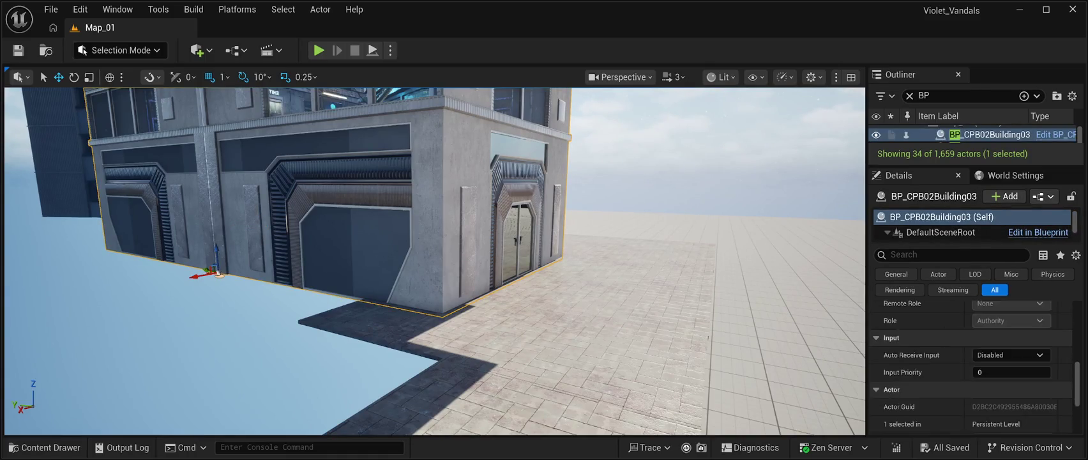
scroll(971, 364, up, 10)
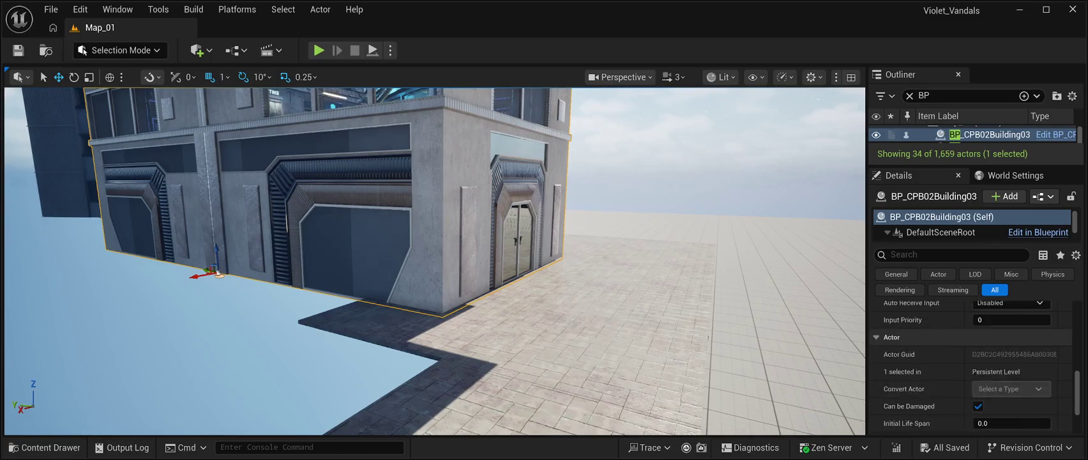
scroll(971, 364, down, 2)
scroll(971, 364, up, 2)
scroll(971, 367, down, 6)
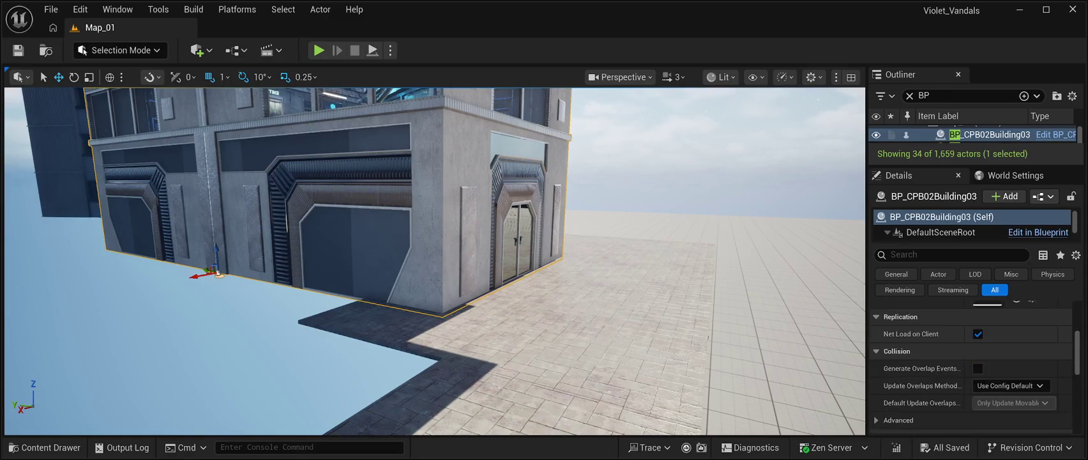
scroll(971, 364, down, 4)
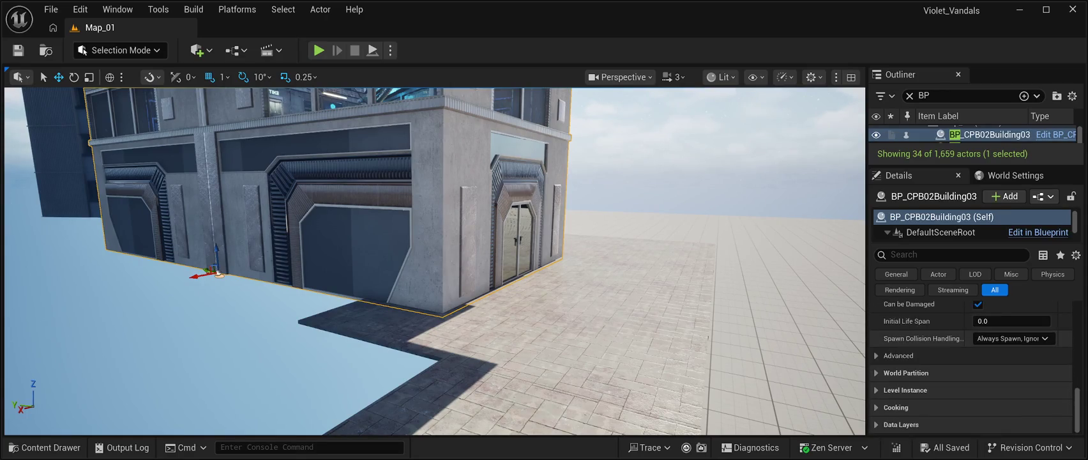
mouse_move(434, 287)
mouse_down()
mouse_move(421, 230)
mouse_move(430, 287)
mouse_up()
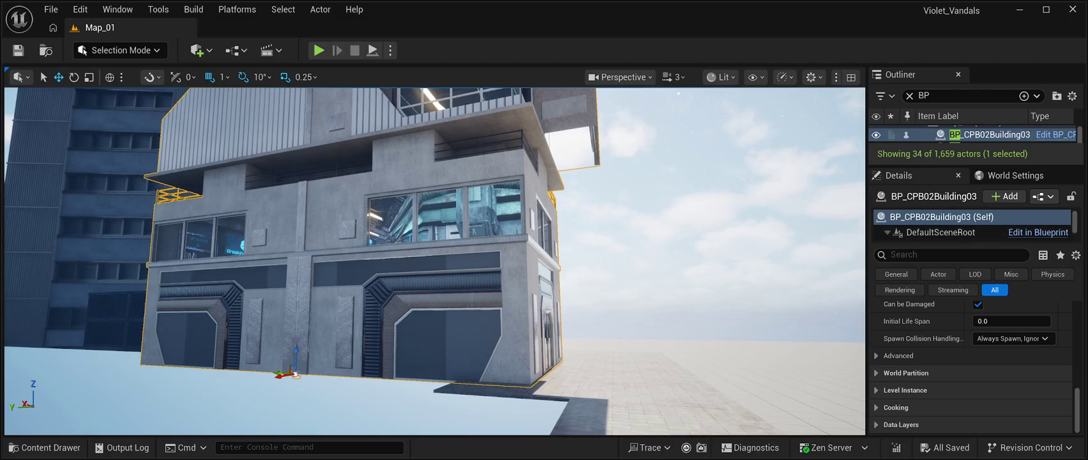
scroll(972, 225, down, 4)
scroll(971, 225, down, 5)
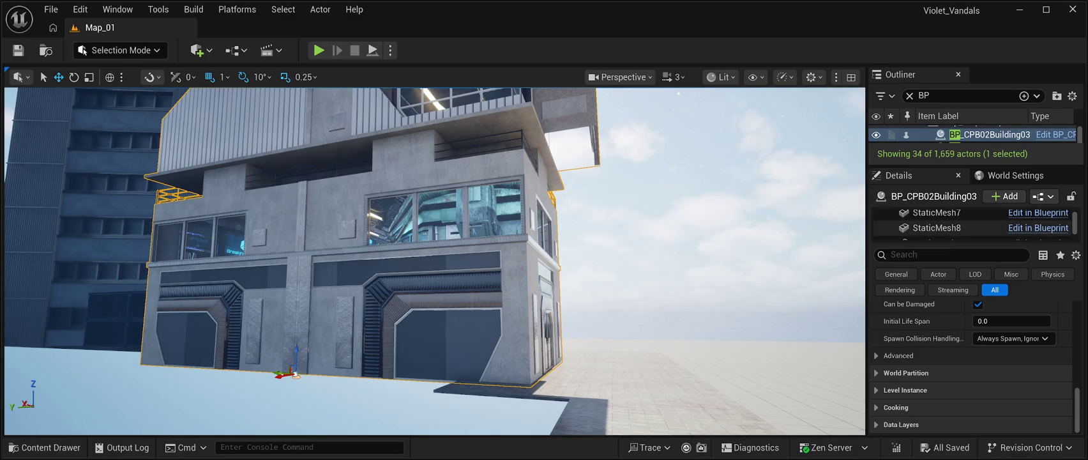
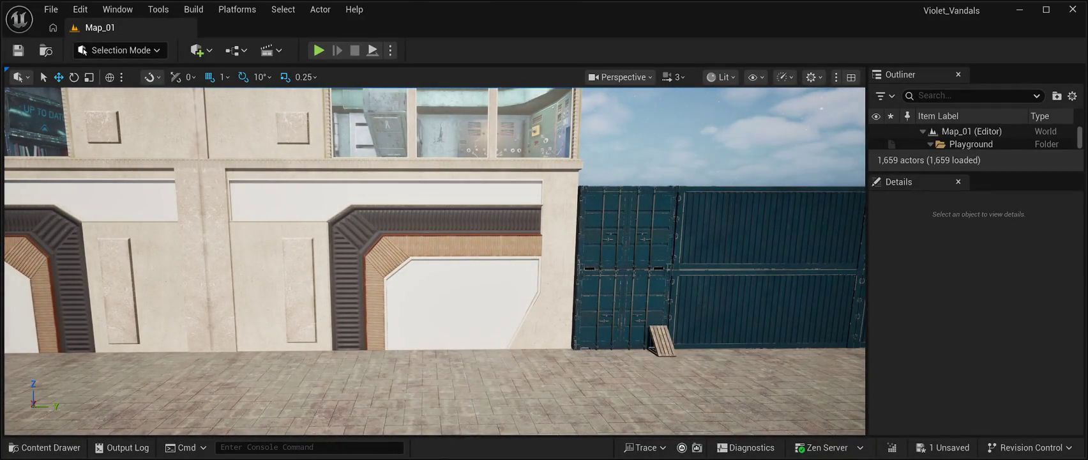
Select the BP_CPB02Building03 building, enlarge the Outliner actor list, and save Map_01.
click(313, 281)
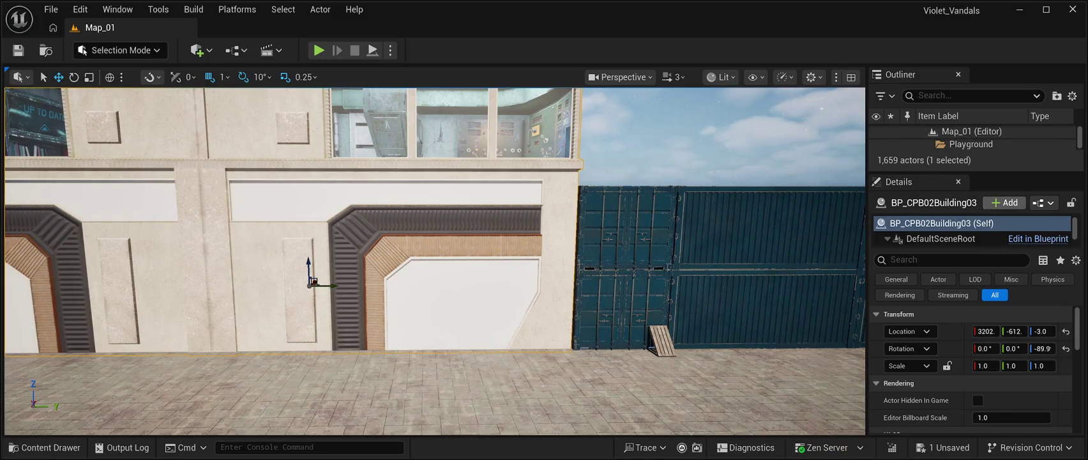
drag(977, 171, 977, 327)
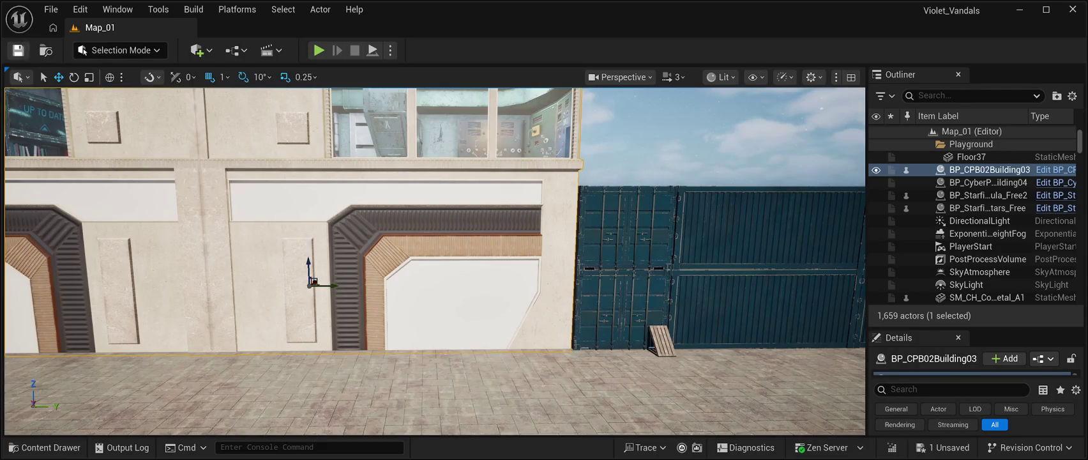
key(ctrl+s)
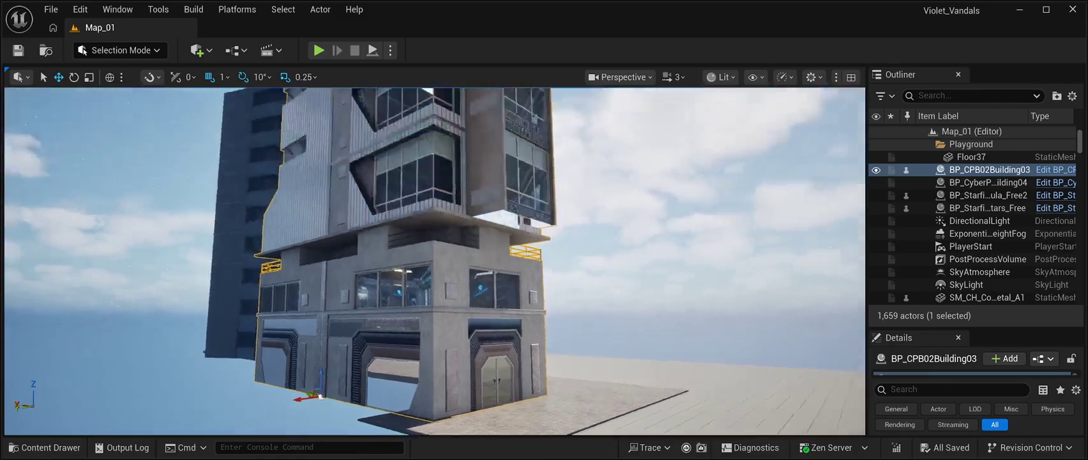
Open the Content Drawer showing the CyberPunkMegapack Meshes folder.
key(ctrl+space)
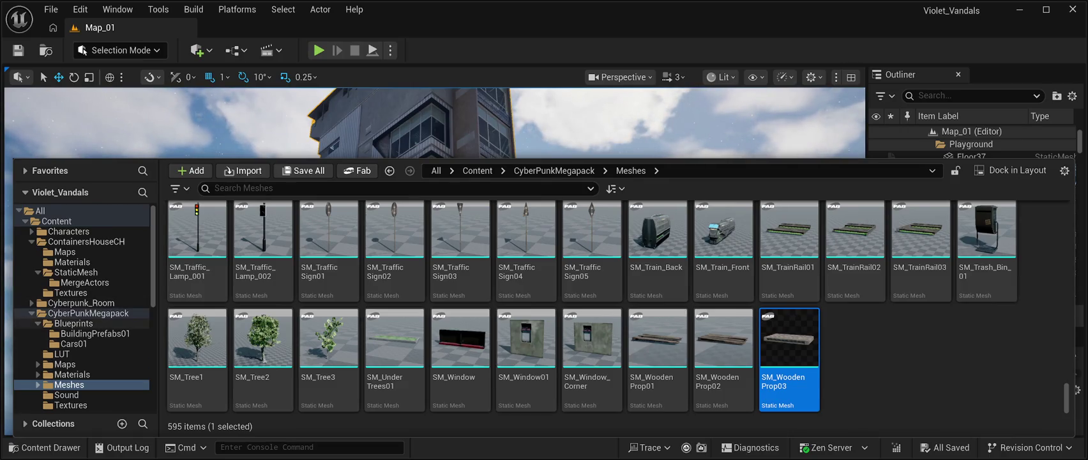
From Blueprints > BuildingPrefabs01, drag the BP_CPB02Building03 prefab into the level.
click(73, 323)
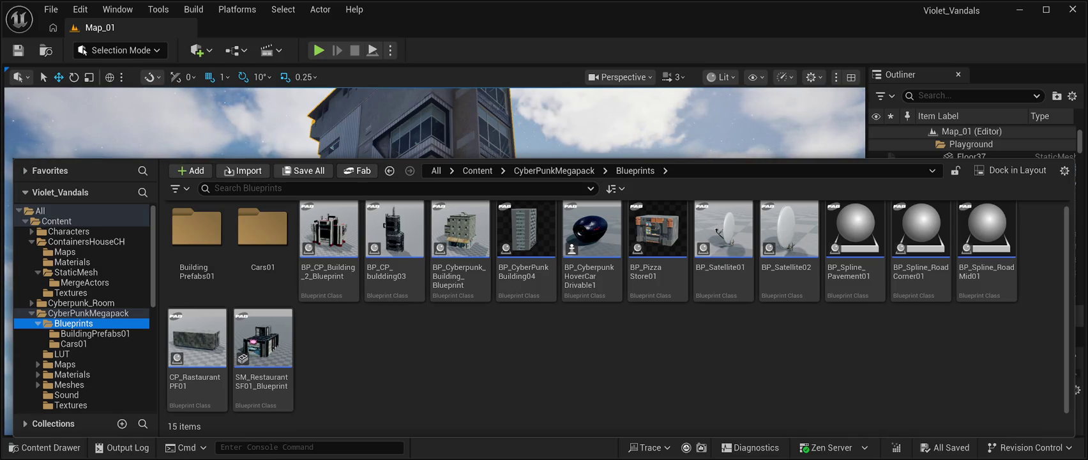
double_click(196, 230)
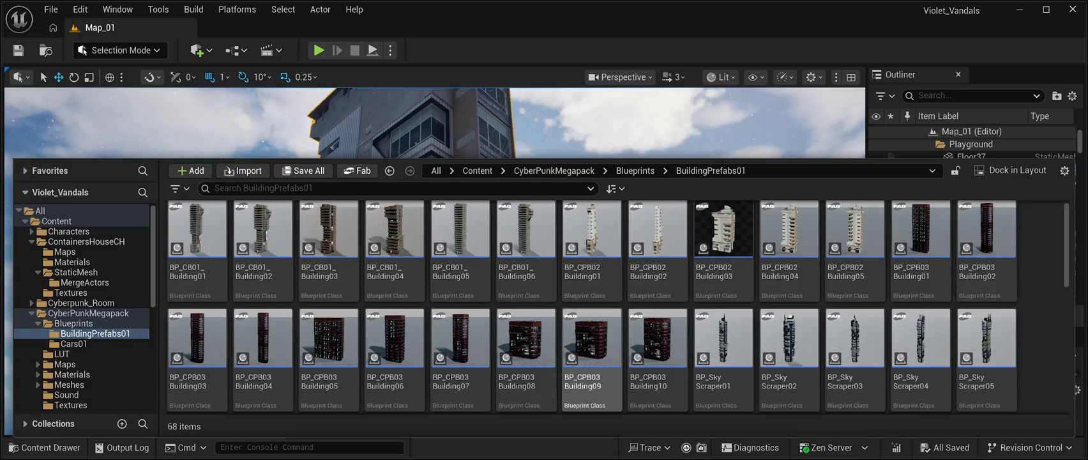
click(724, 243)
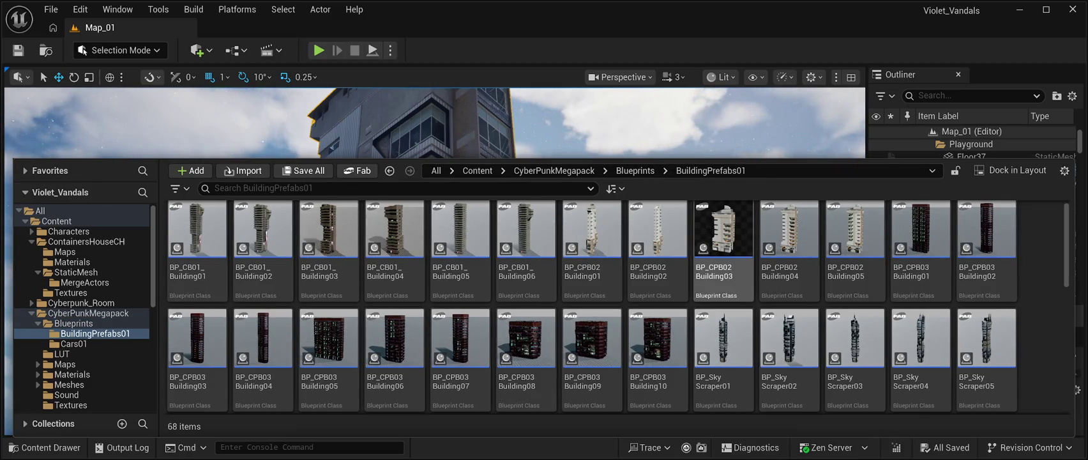
mouse_move(723, 243)
mouse_down()
mouse_move(767, 230)
mouse_move(776, 281)
mouse_up()
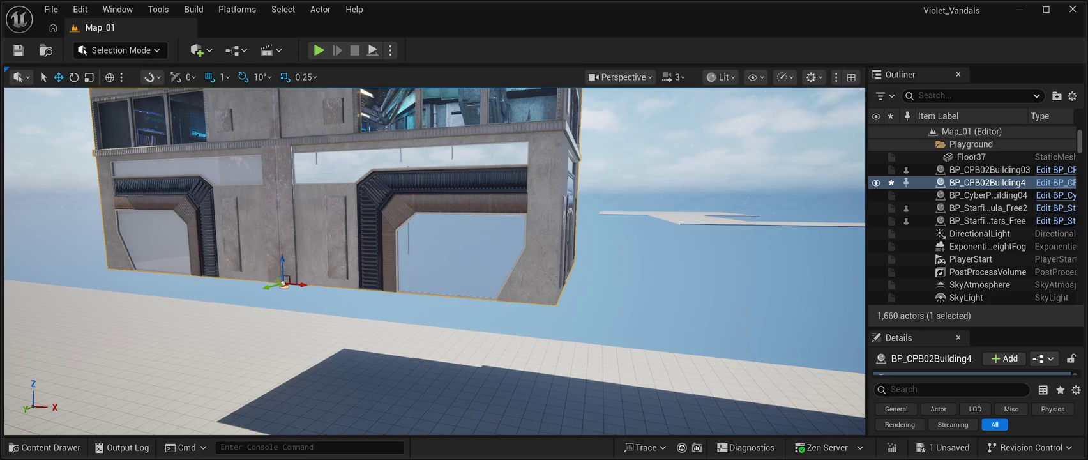
Frame the newly placed BP_CPB02Building4 in the viewport.
key(f)
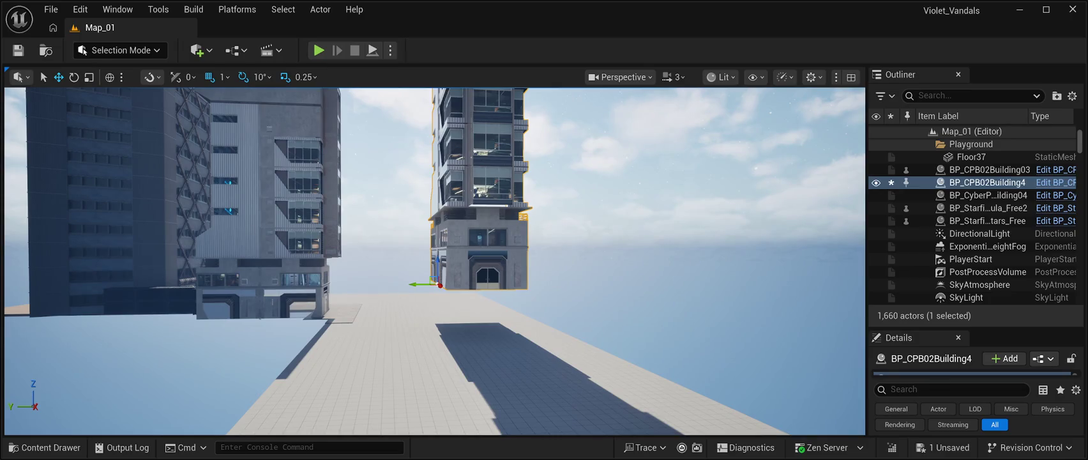
Delete the new building copy and BP_CPB02Building03, then reopen the BuildingPrefabs01 prefabs.
key(Delete)
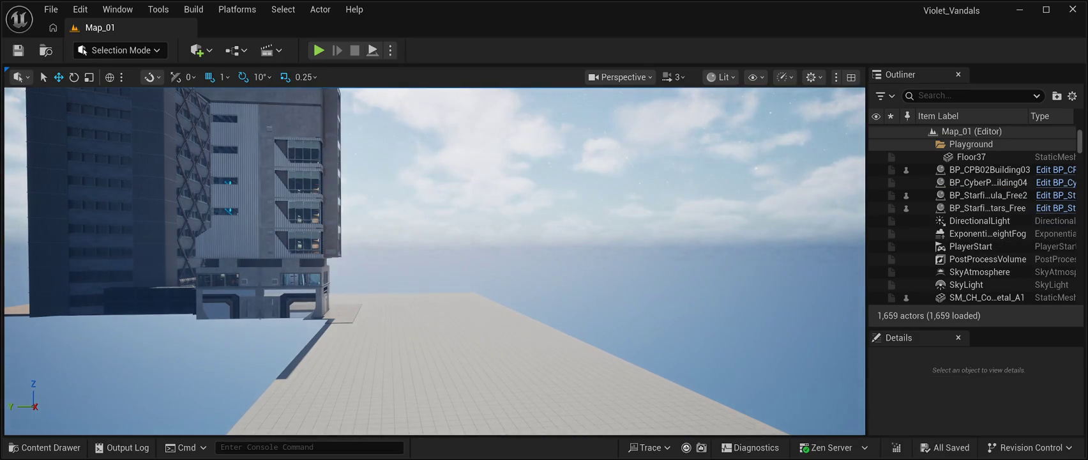
click(989, 169)
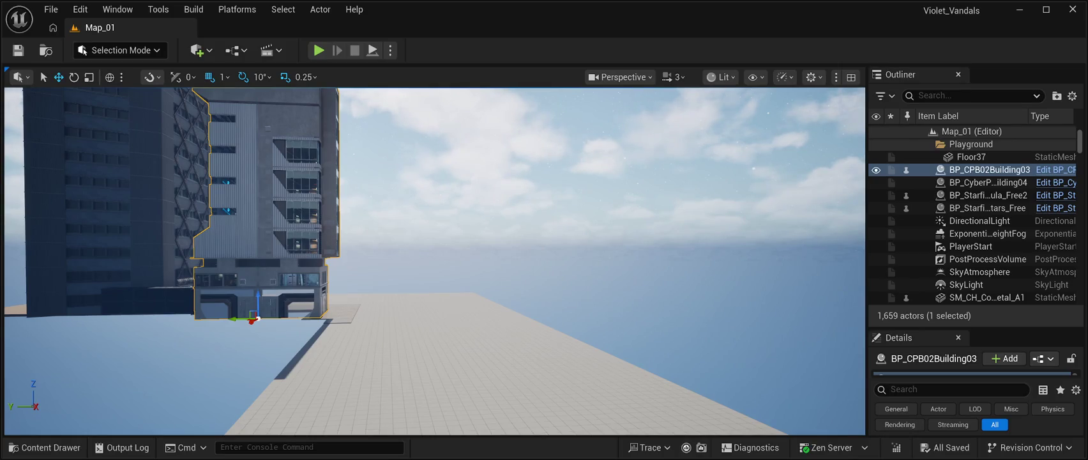
key(Delete)
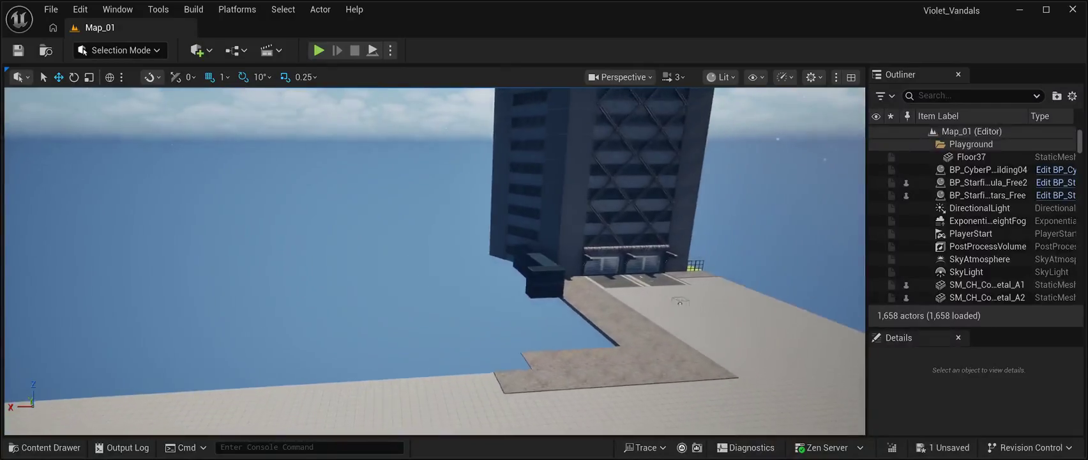
key(d)
click(45, 447)
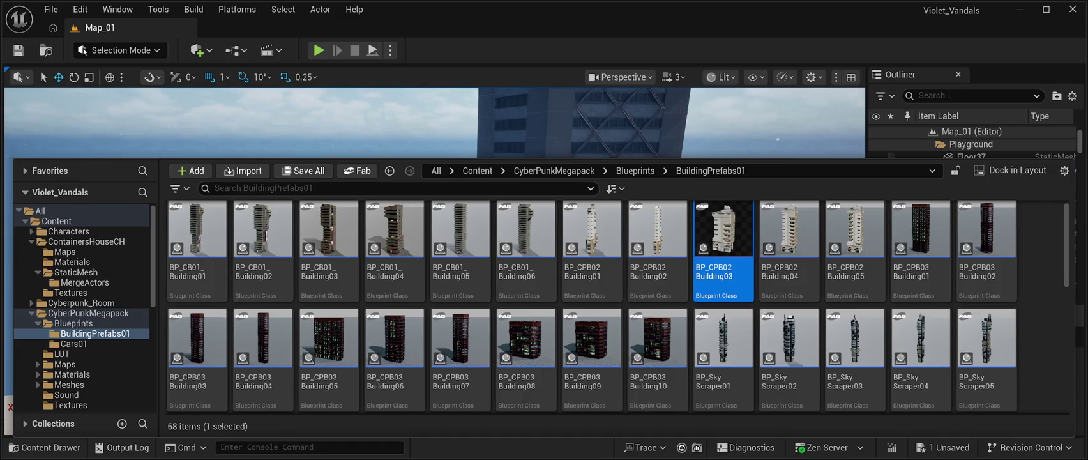
Hide the Content Drawer to see the level.
key(ctrl+space)
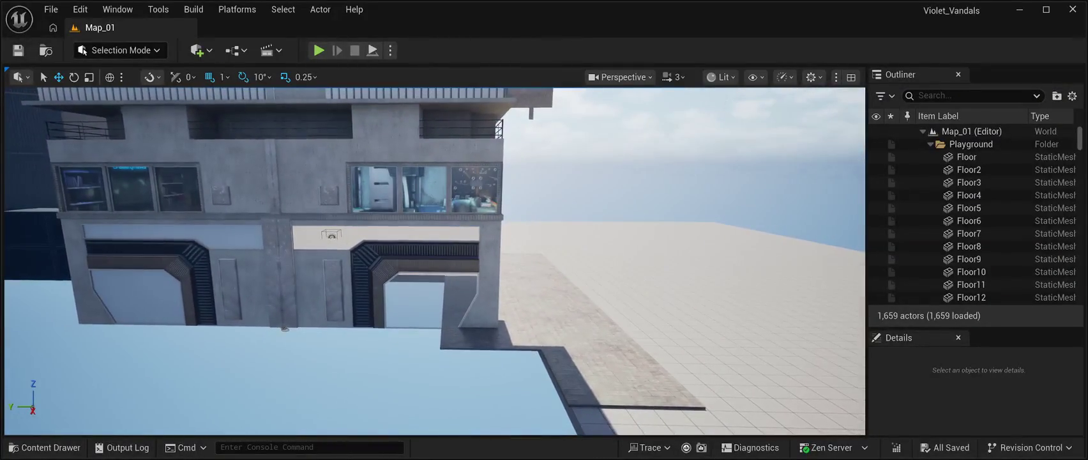
Select the restored BP_CPB02Building03 building and save Map_01.
click(255, 268)
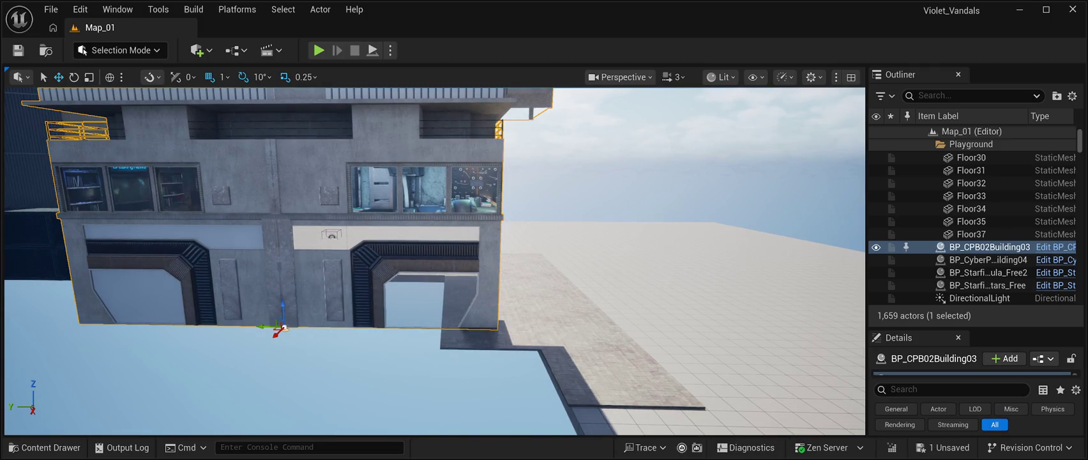
key(ctrl+s)
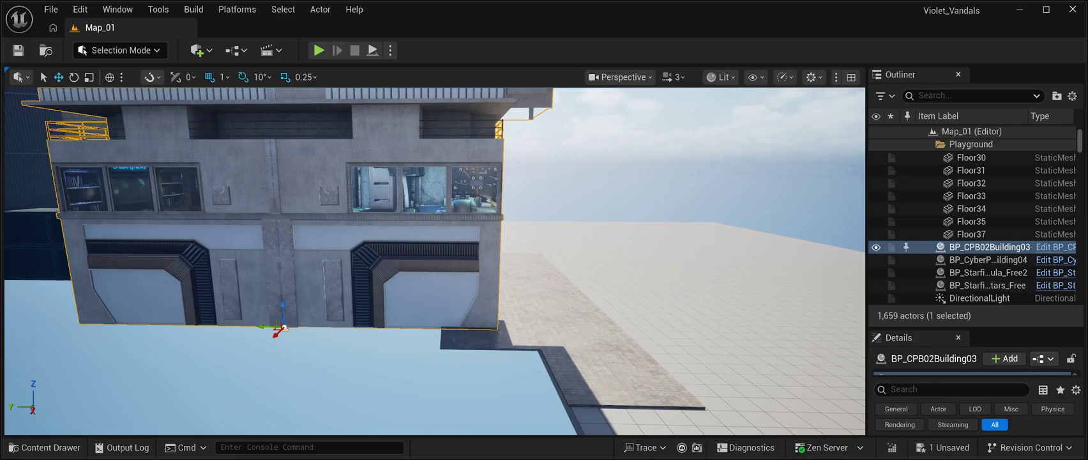
key(ctrl+s)
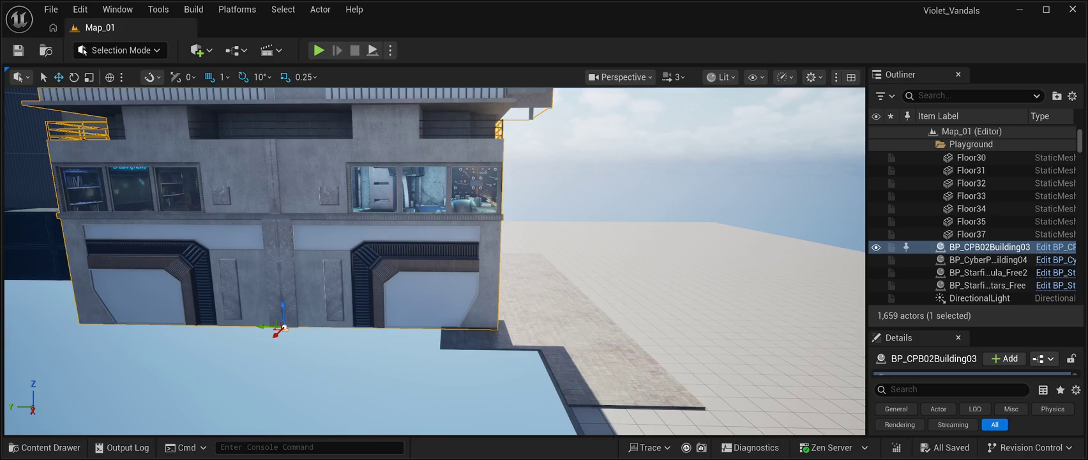
Circle the view around the building, then launch Play In Editor with Alt+P.
key(w)
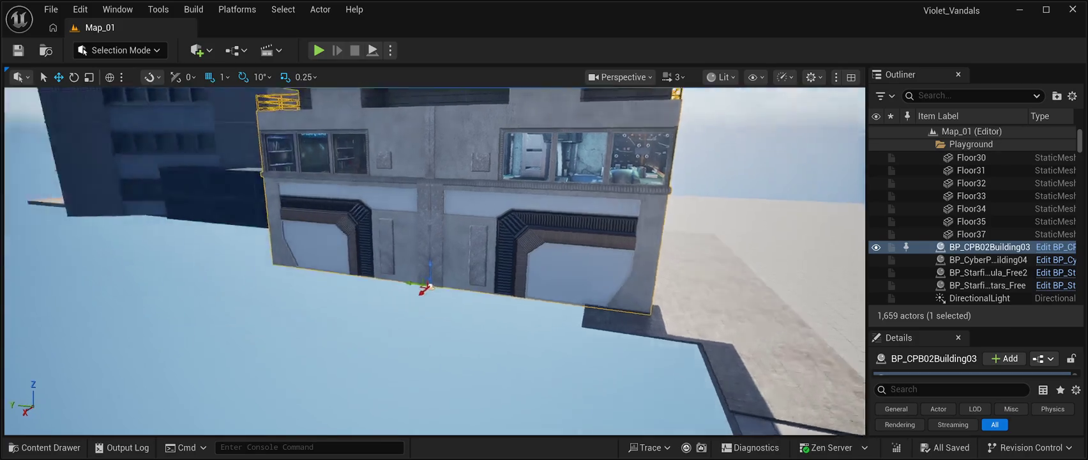
key(a)
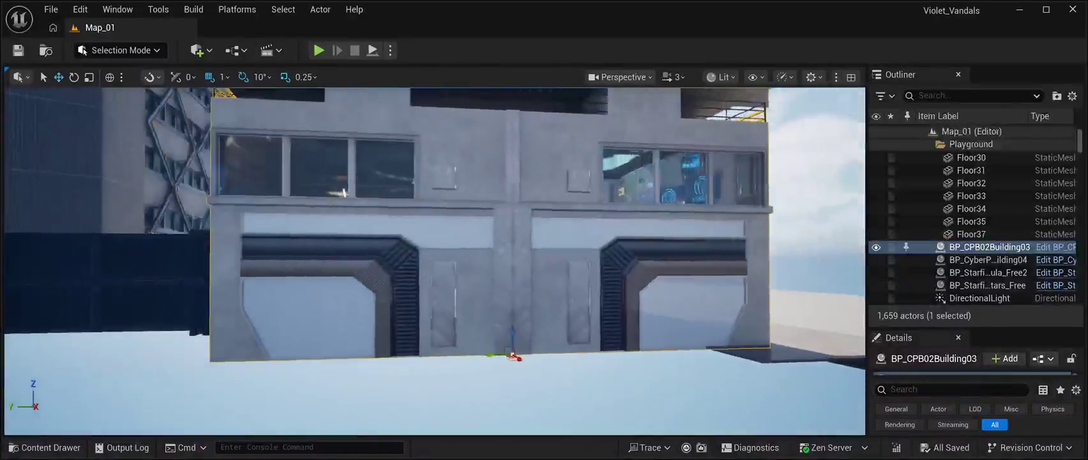
key(a)
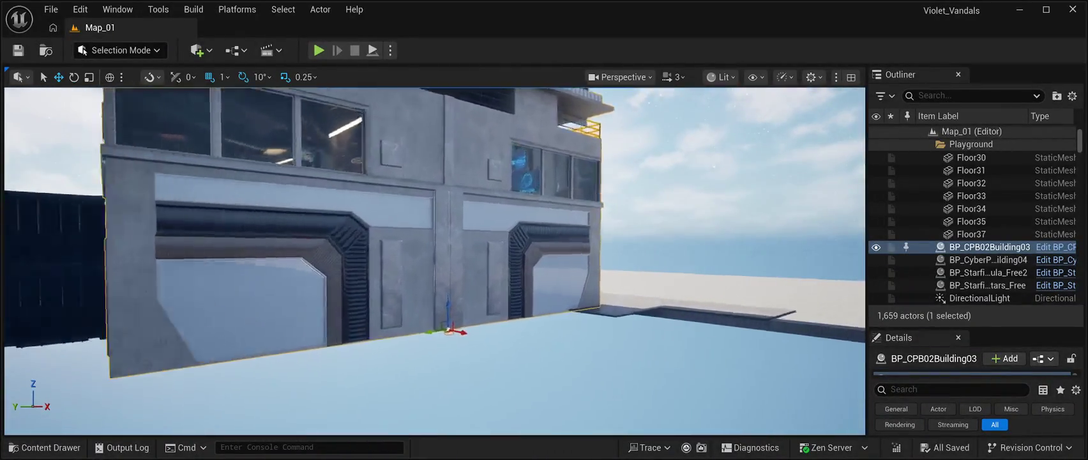
key(a)
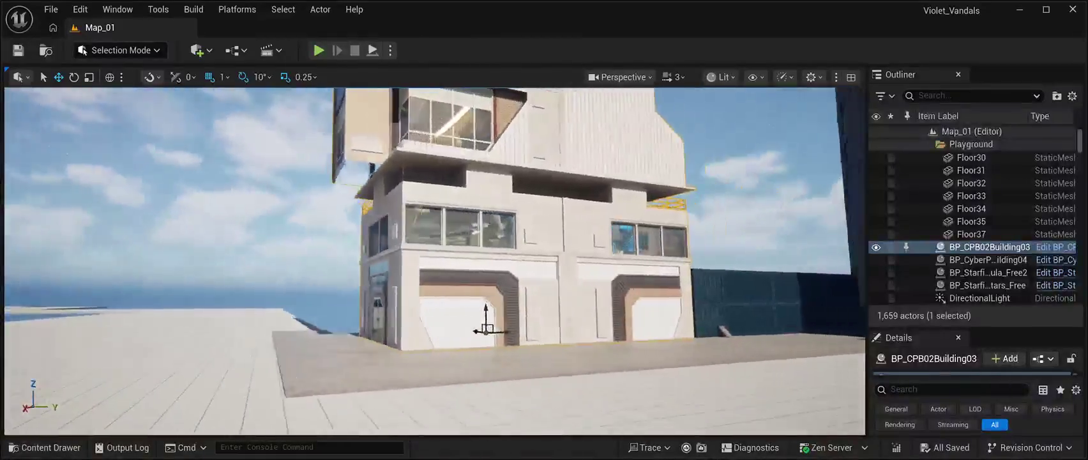
key(a)
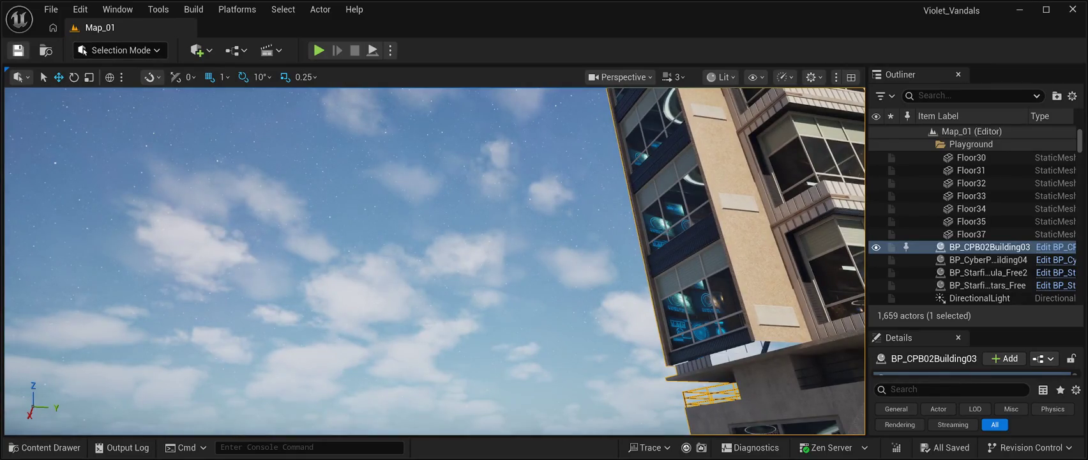
key(alt+p)
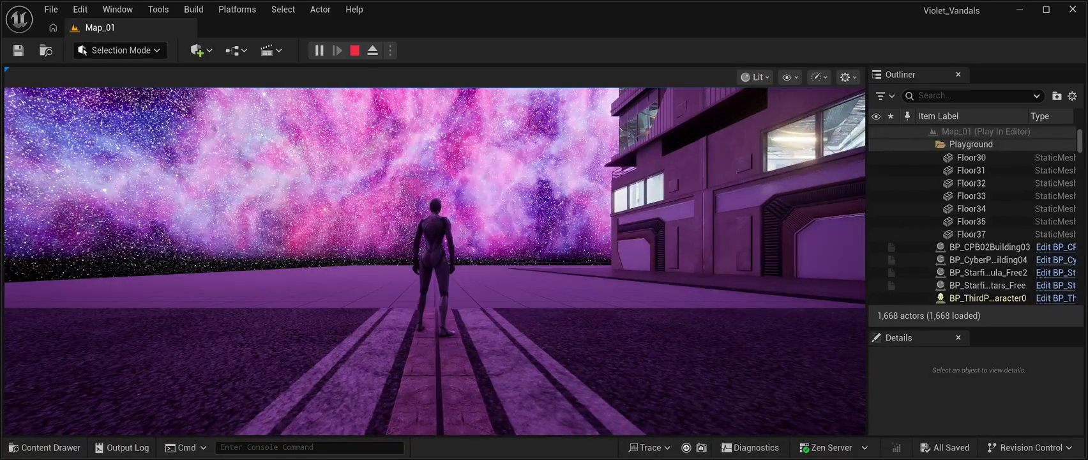
Run the character through the corridor and across the purple plaza, then stop the playtest.
key(w)
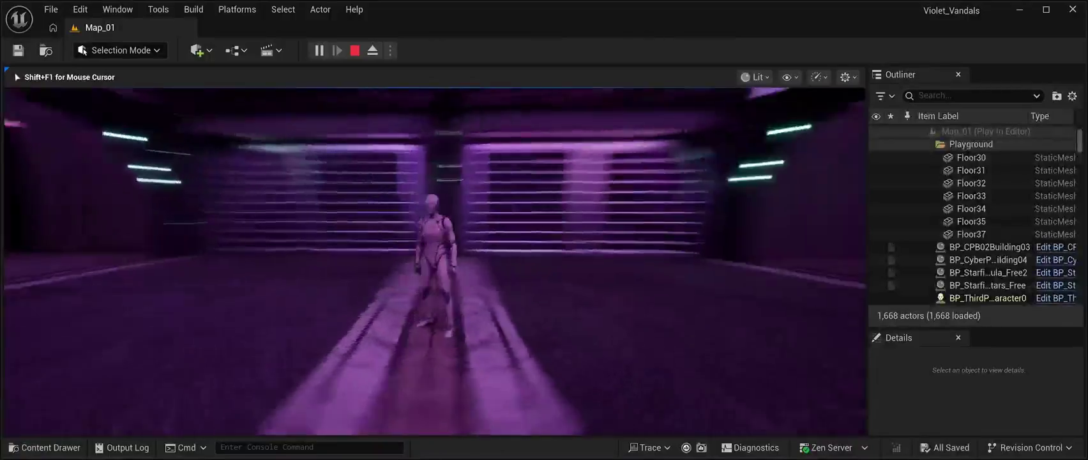
mouse_move(434, 262)
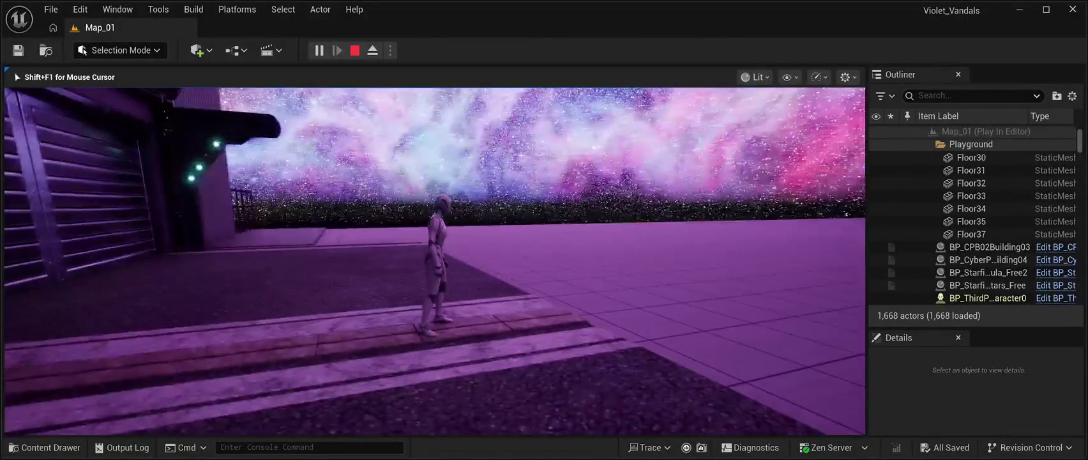
key(w)
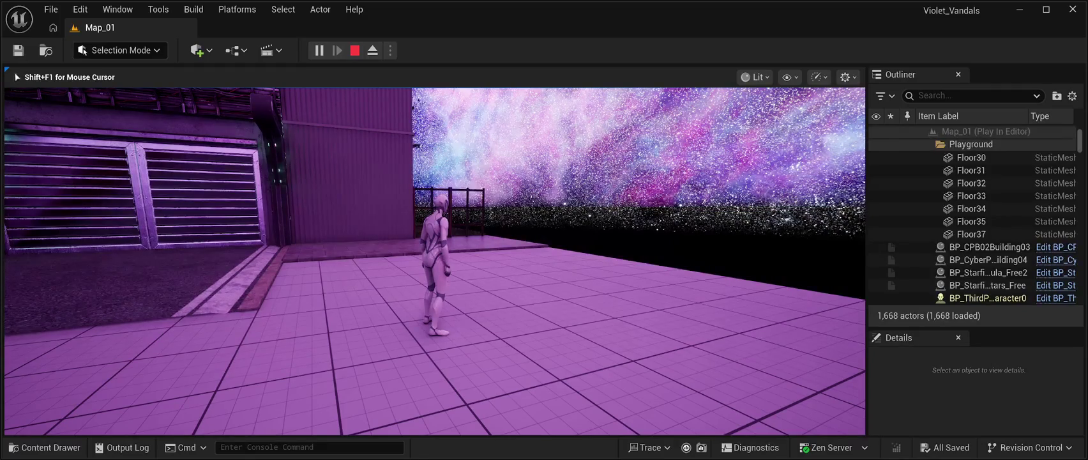
key(w)
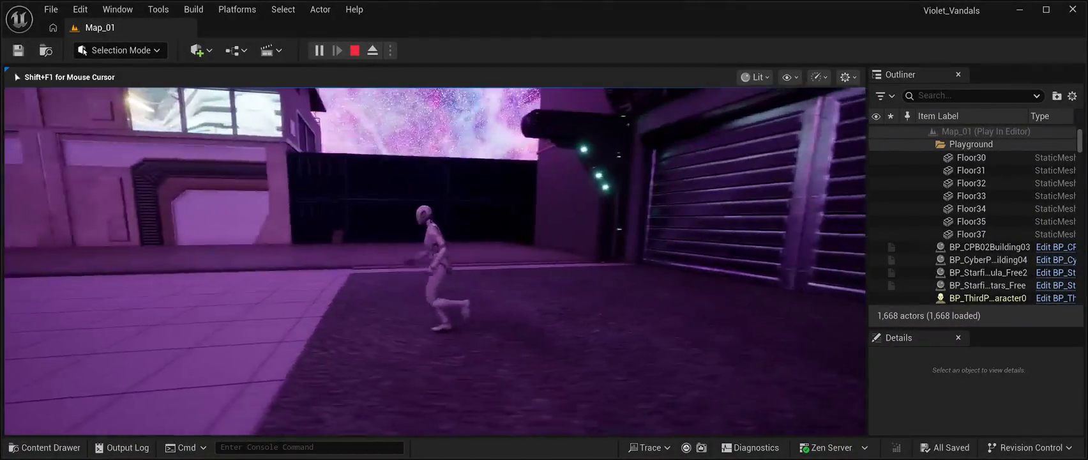
key(Escape)
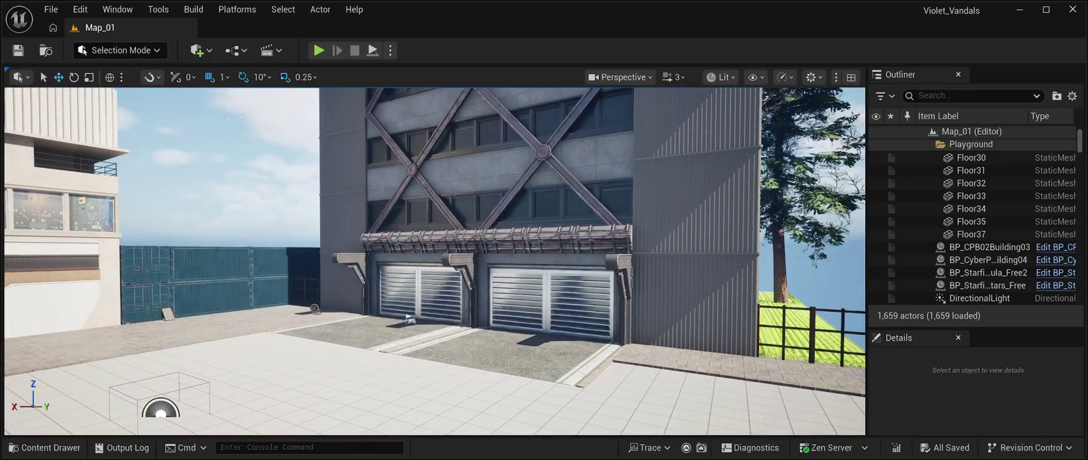
Duplicate the two stacked blue containers and move the copies over beside the fence.
click(191, 269)
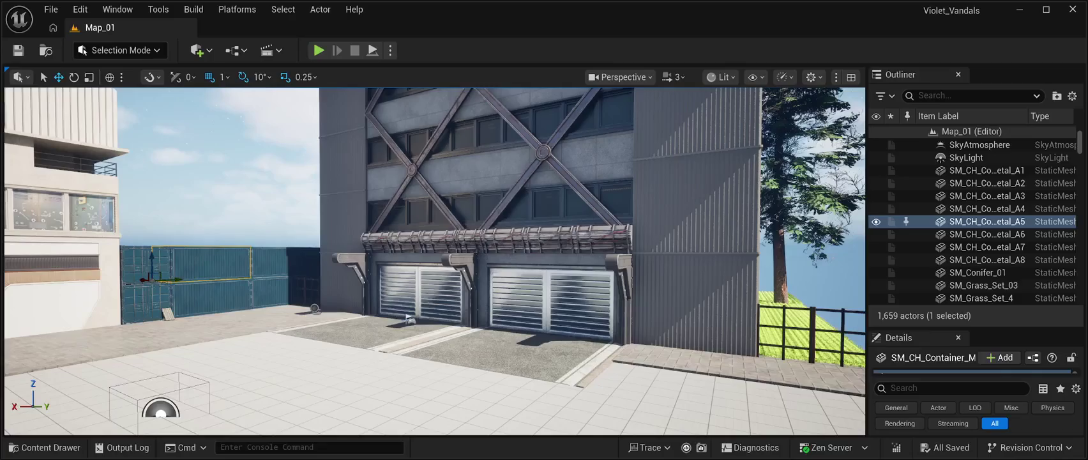
ctrl+click(205, 297)
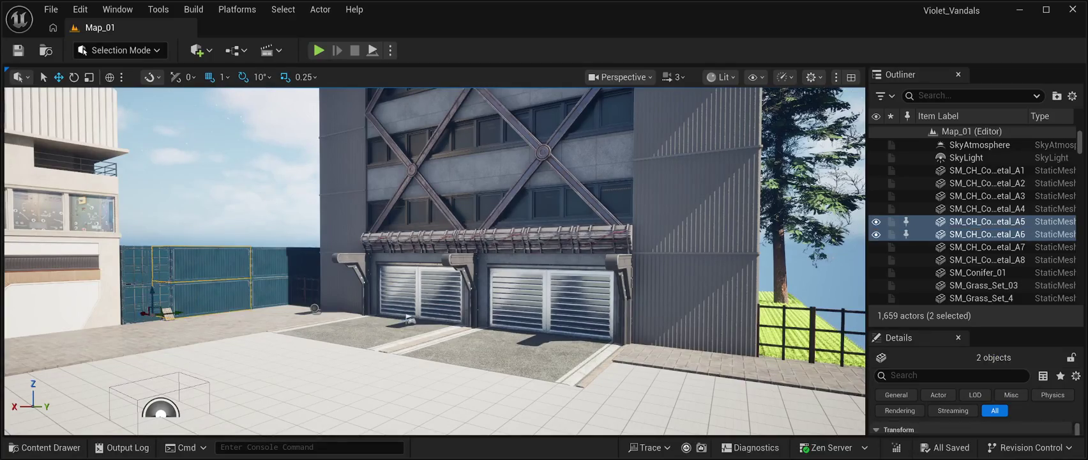
key(ctrl+d)
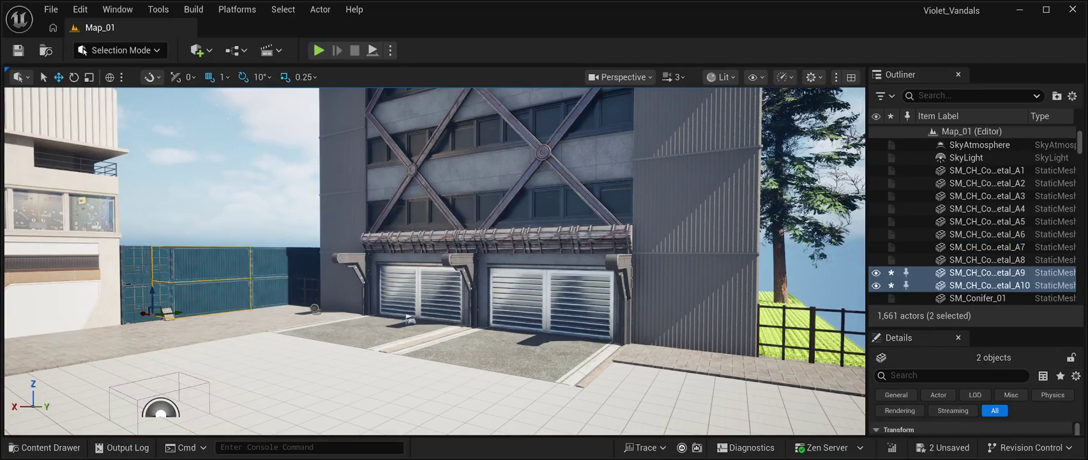
mouse_move(152, 311)
mouse_down()
mouse_move(192, 329)
mouse_move(696, 383)
mouse_move(856, 383)
mouse_move(588, 363)
mouse_up()
key(f)
Slide the copied containers to the grass edge and rotate them -100° about Z.
mouse_move(411, 320)
mouse_down()
mouse_move(487, 318)
mouse_move(477, 317)
mouse_up()
scroll(477, 317, up, 10)
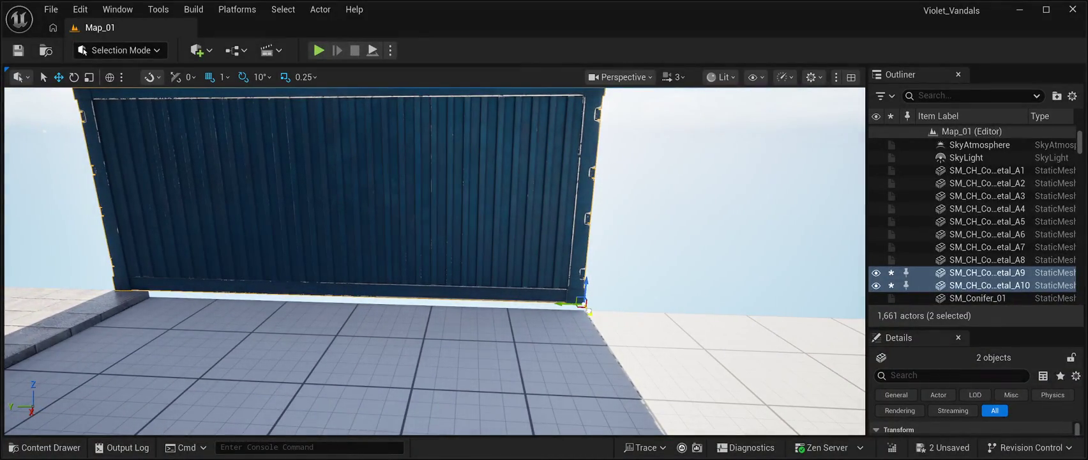
drag(434, 262, 543, 264)
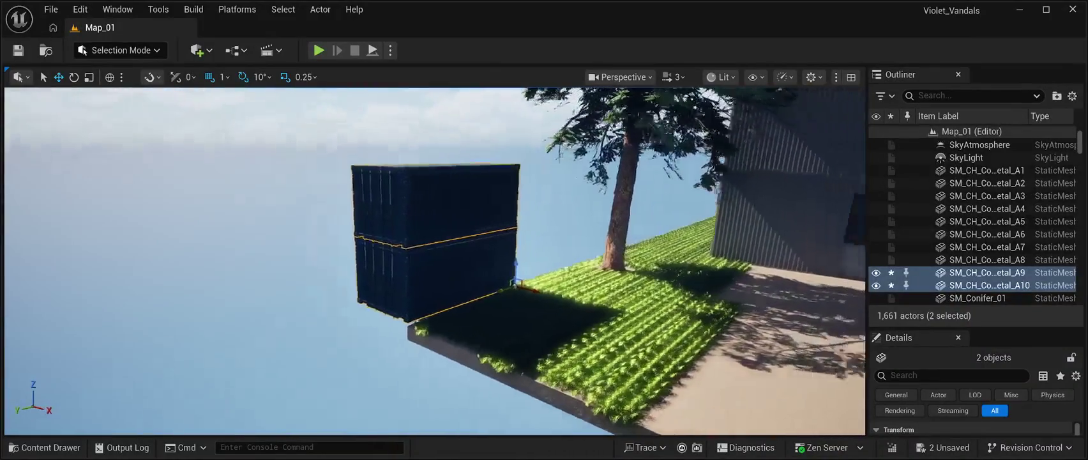
drag(417, 288, 282, 334)
click(73, 76)
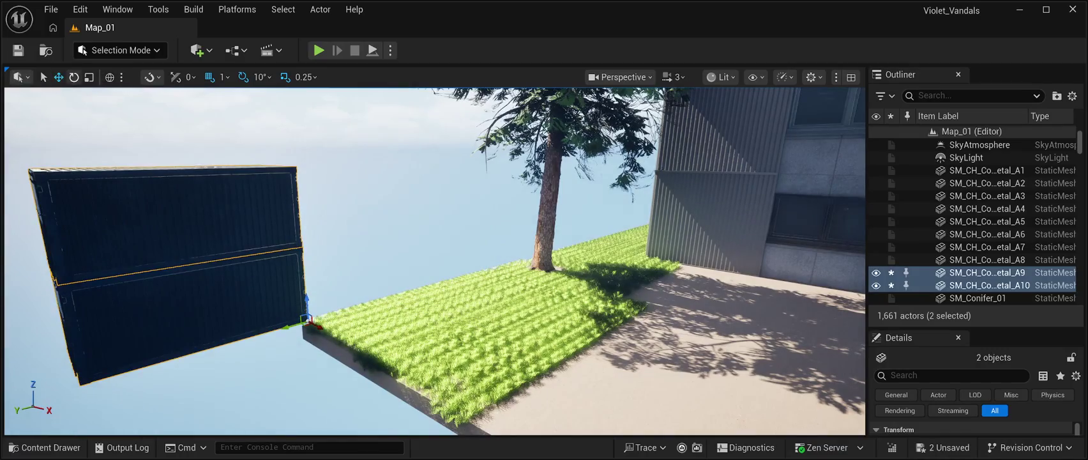
mouse_move(300, 329)
mouse_down()
mouse_move(223, 331)
mouse_move(141, 364)
mouse_move(221, 334)
mouse_move(176, 335)
mouse_up()
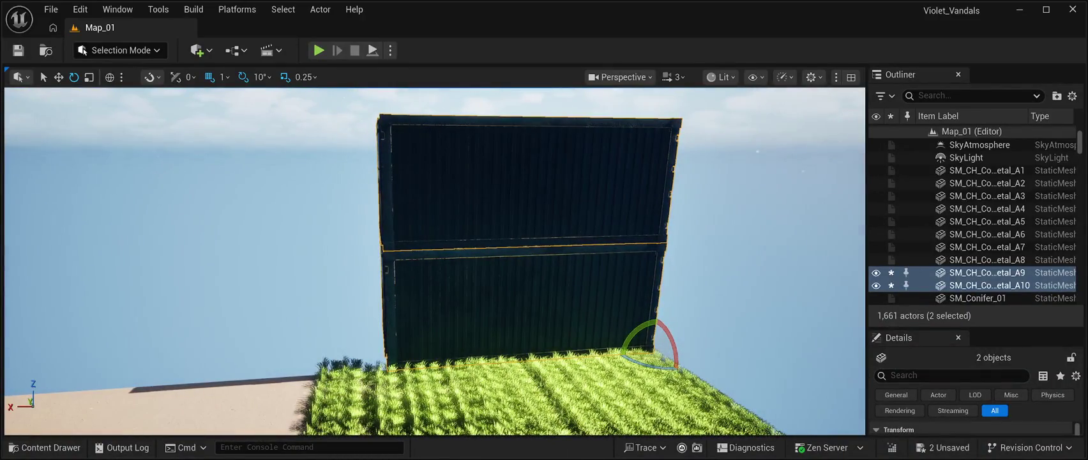
Duplicate the stacked container pair, rotate the copies 90 degrees and line them up with the existing row.
key(w)
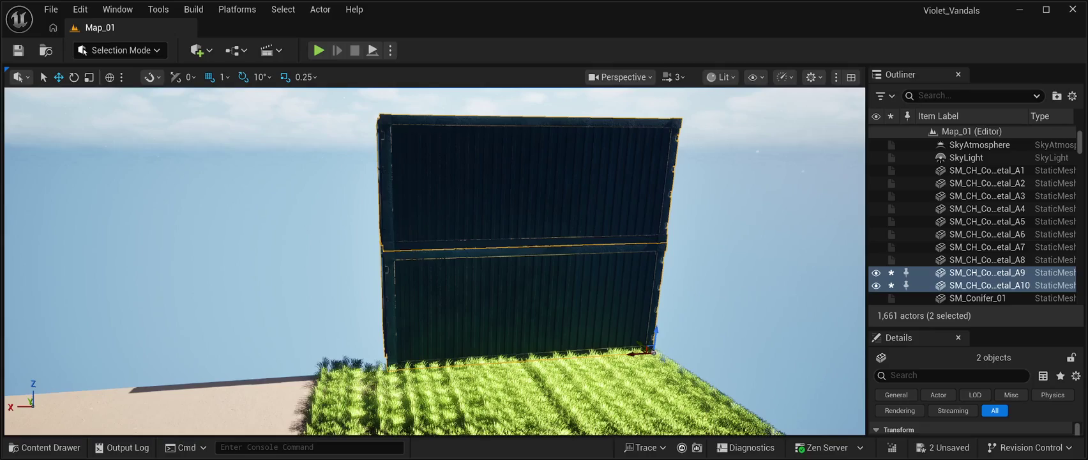
key(ctrl+d)
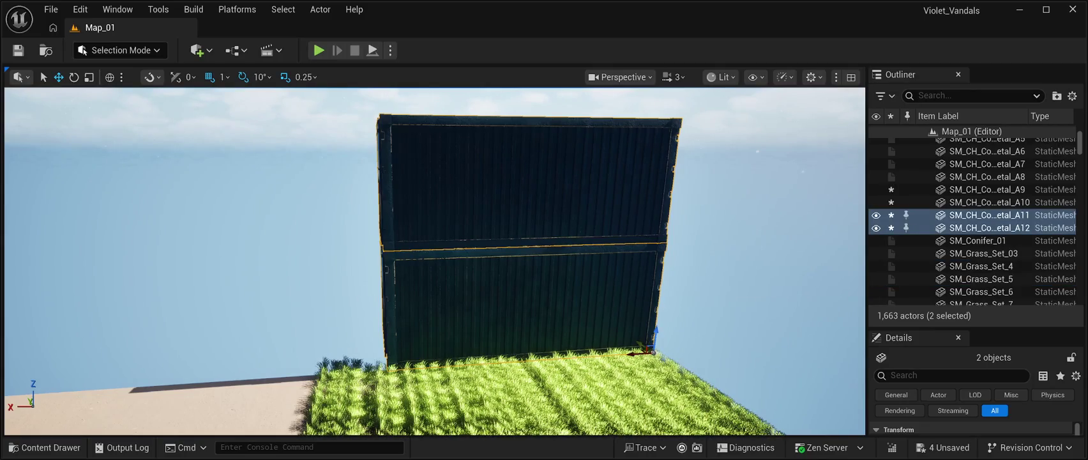
mouse_move(652, 350)
mouse_down()
mouse_move(341, 360)
mouse_move(351, 361)
mouse_up()
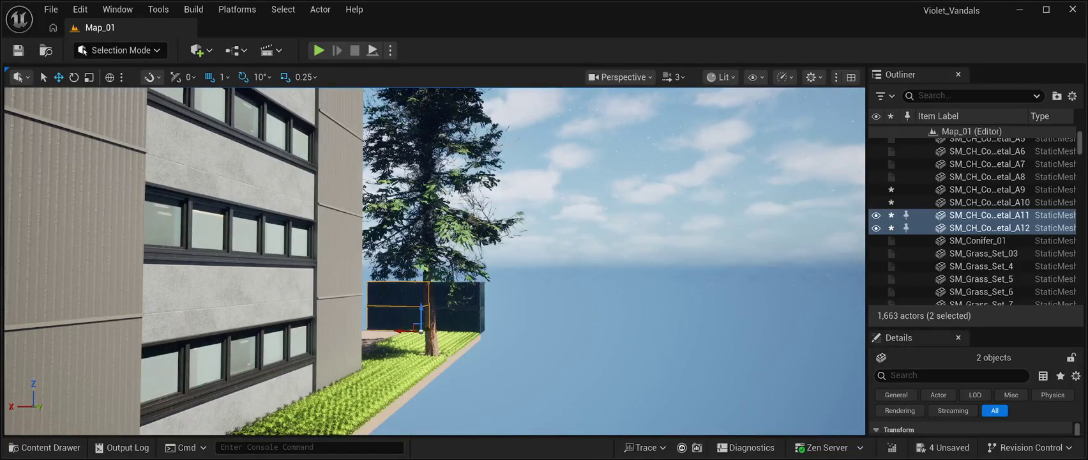
key(ctrl+d)
drag(405, 330, 550, 354)
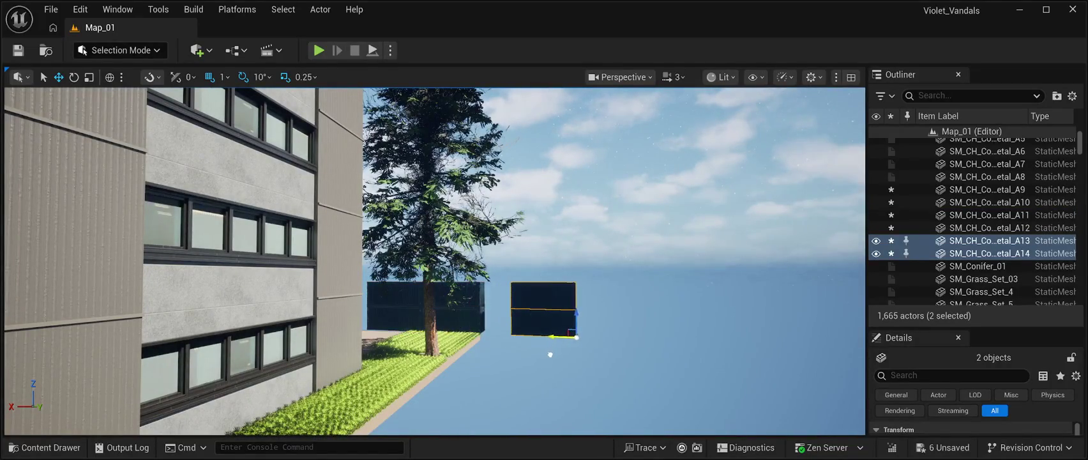
key(e)
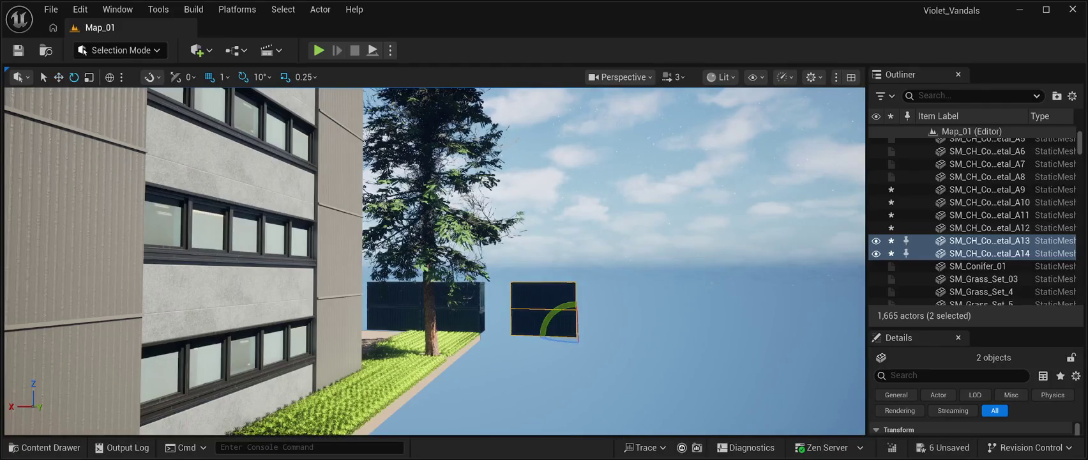
drag(546, 320, 603, 329)
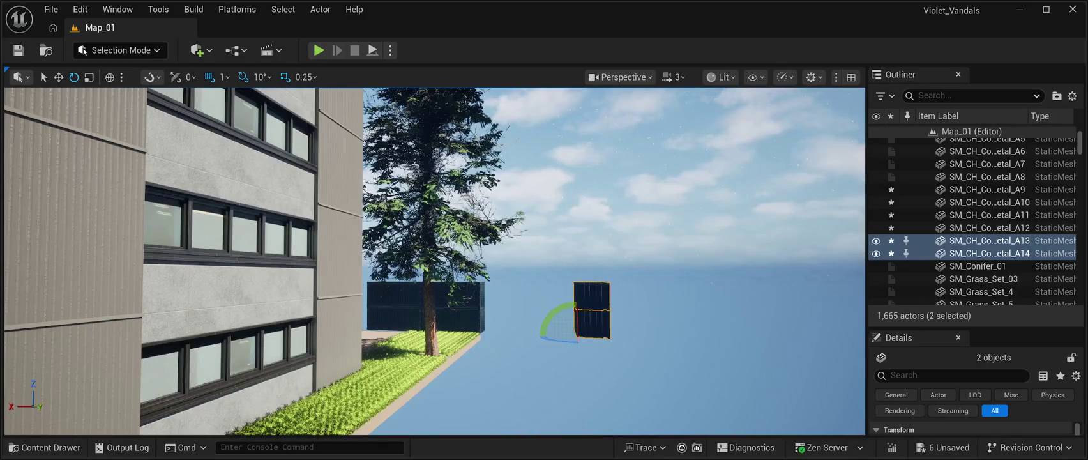
click(58, 77)
drag(559, 334, 464, 329)
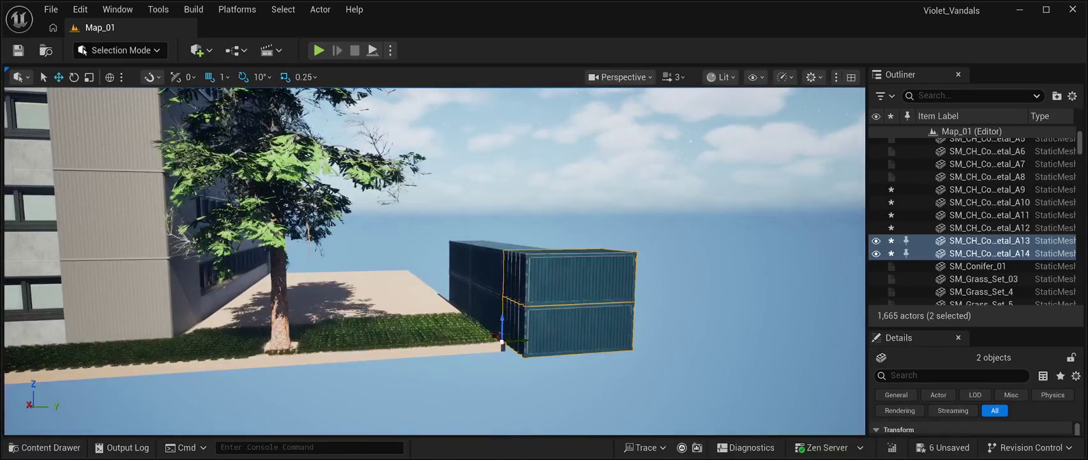
mouse_move(527, 341)
mouse_down()
mouse_move(399, 348)
mouse_move(415, 351)
mouse_up()
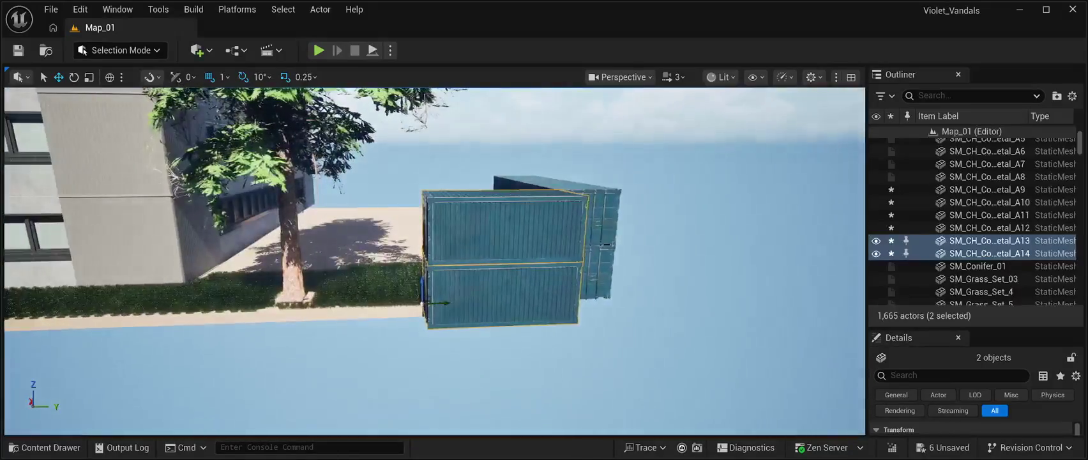
Add more duplicated container pairs along the wall in front of the building.
drag(447, 303, 307, 308)
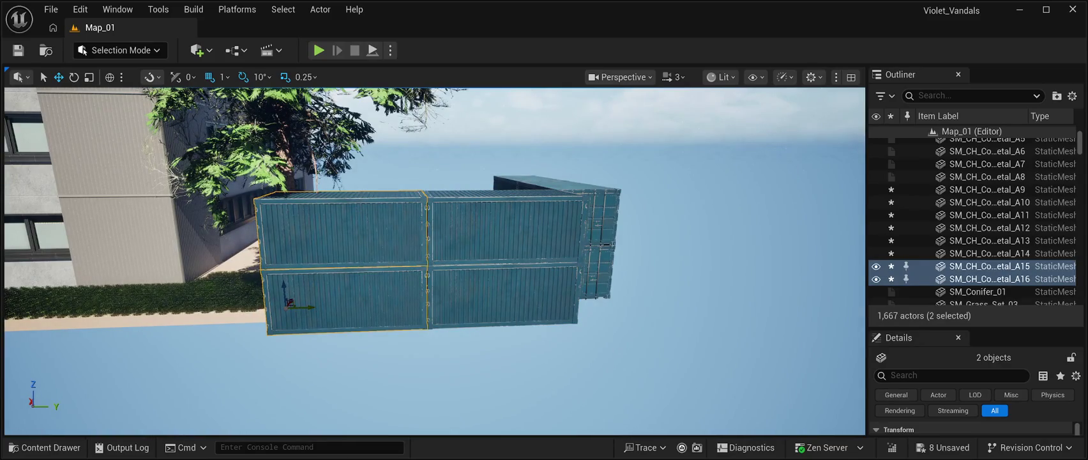
key(ctrl+d)
mouse_move(312, 309)
mouse_down()
mouse_move(99, 308)
mouse_move(252, 331)
mouse_move(70, 313)
mouse_move(83, 315)
mouse_move(50, 385)
mouse_up()
key(ctrl+d)
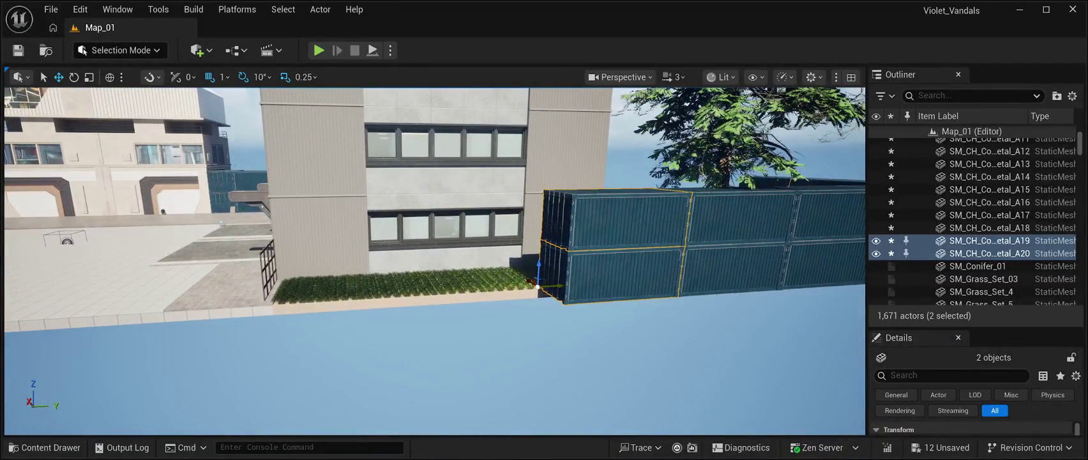
key(ctrl+d)
mouse_move(563, 285)
mouse_down()
mouse_move(425, 295)
mouse_move(454, 298)
mouse_up()
mouse_move(426, 292)
alt+mouse_down()
mouse_move(449, 295)
mouse_move(327, 299)
alt+mouse_up()
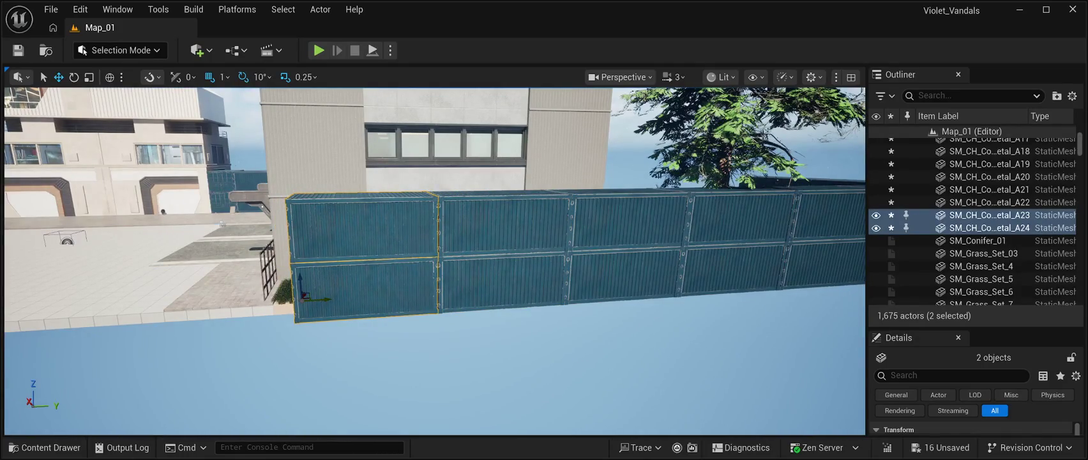
key(ctrl+d)
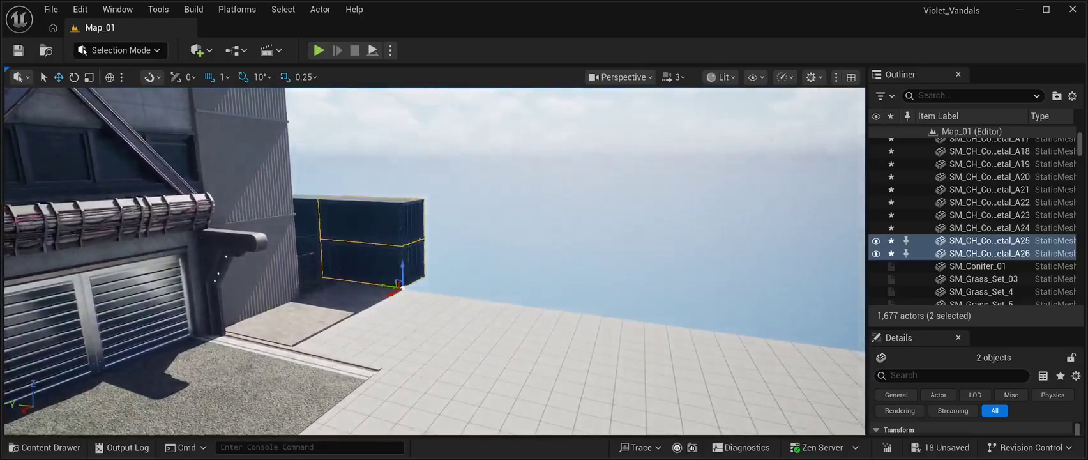
click(988, 240)
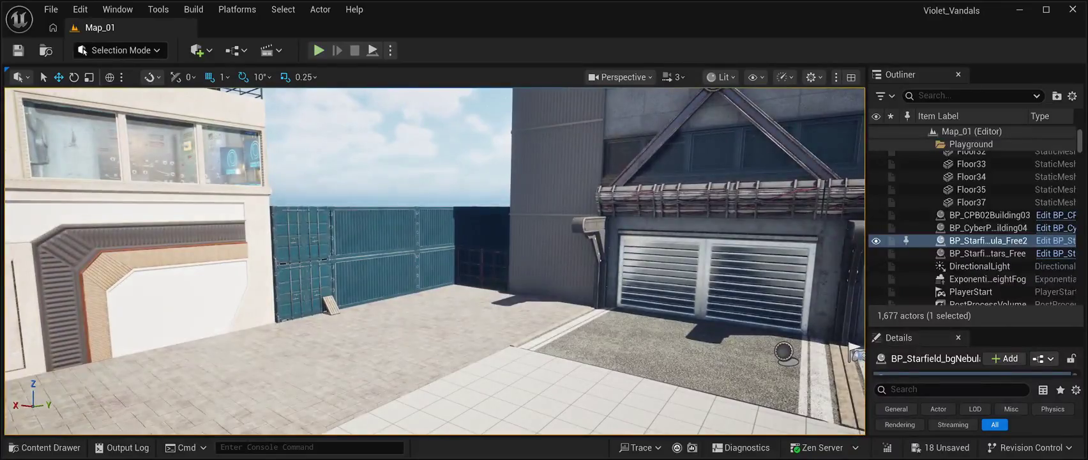
click(318, 49)
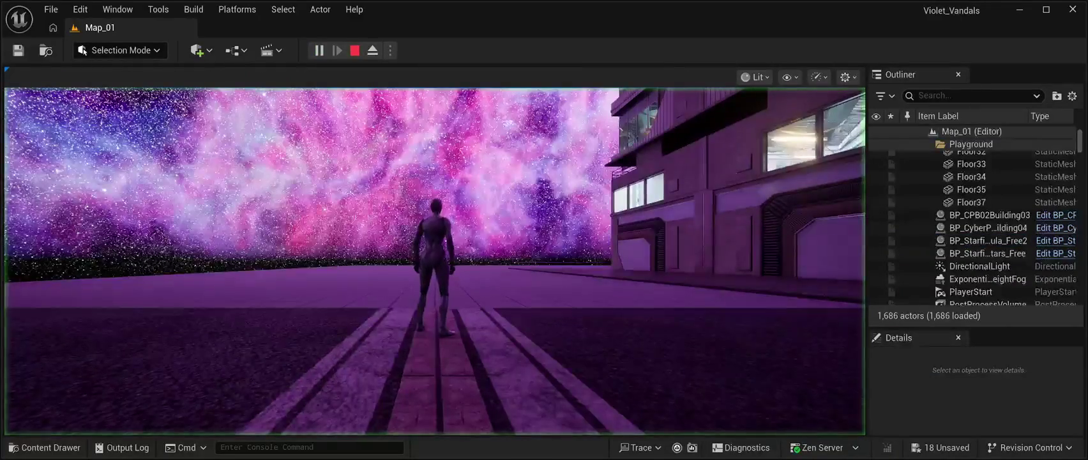
key(w)
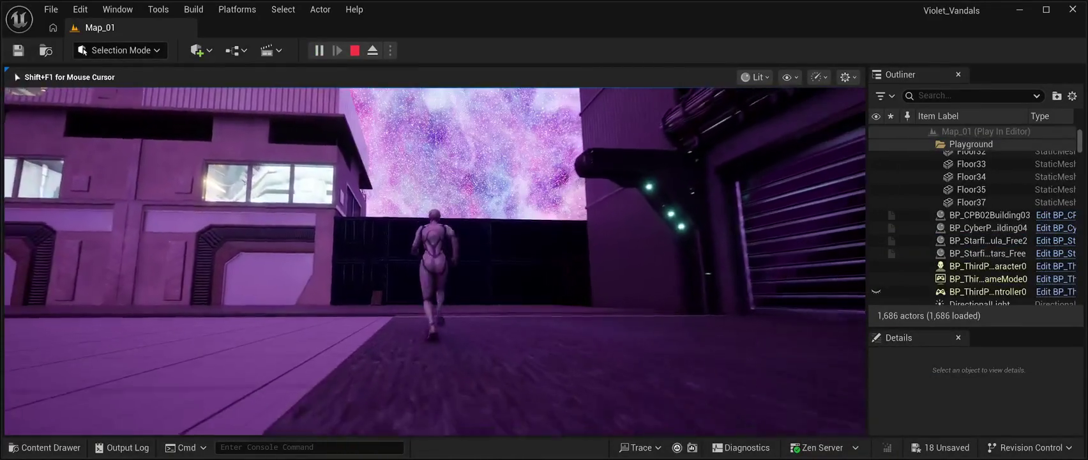
key(d)
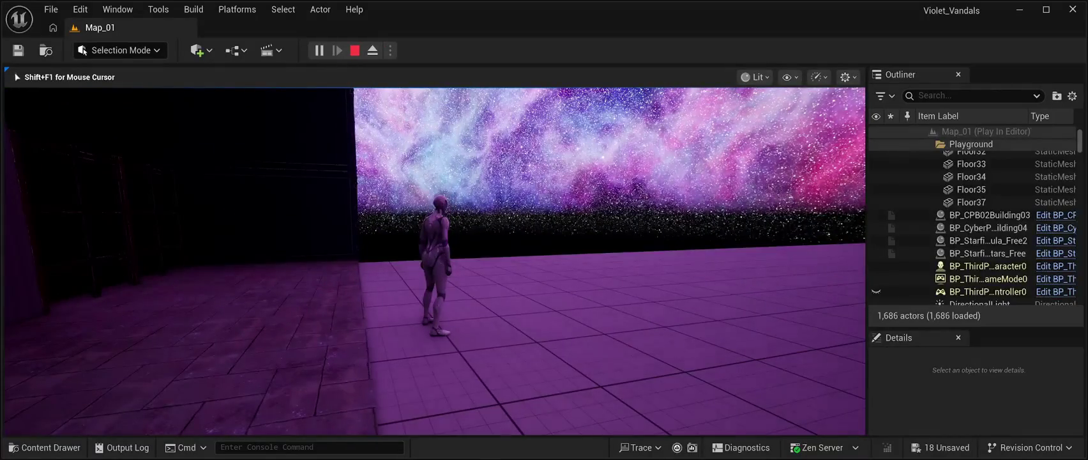
key(Escape)
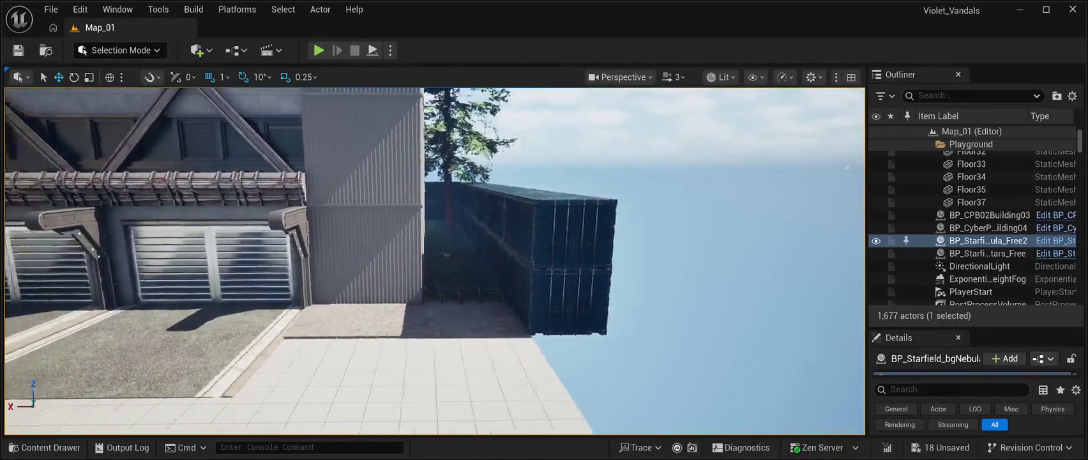
Save all unsaved level changes from the Content Drawer.
key(ctrl+space)
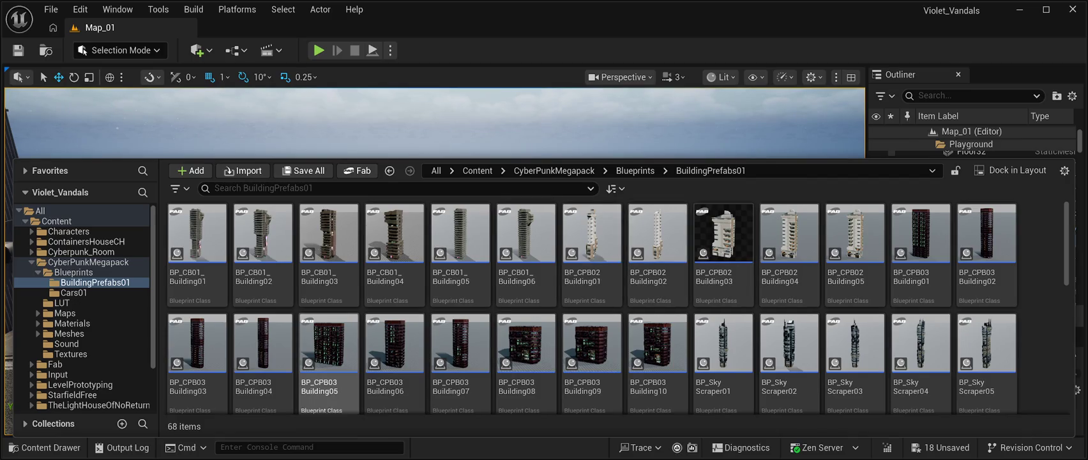
click(18, 50)
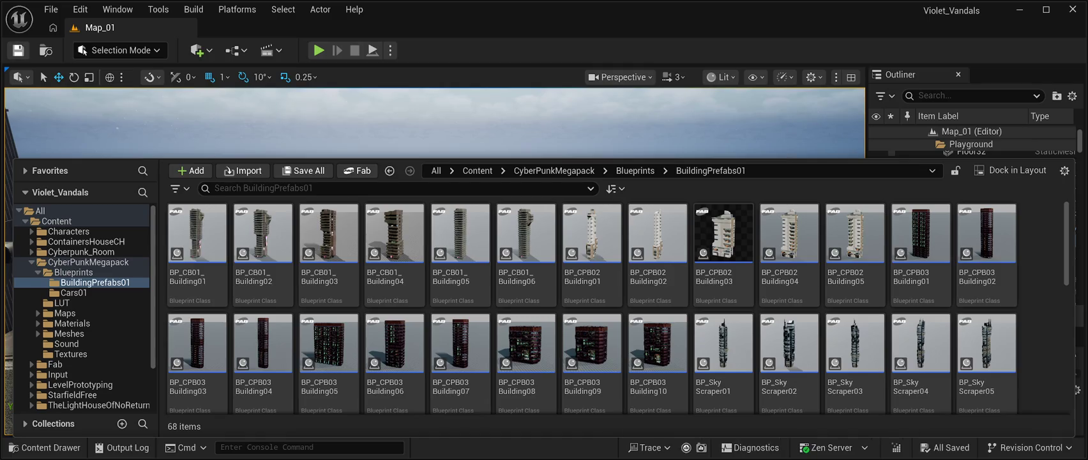
click(50, 9)
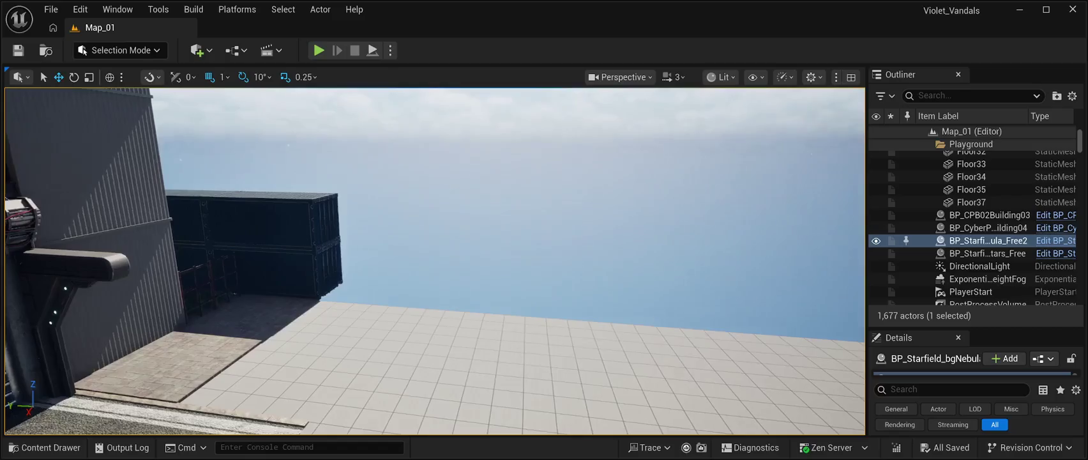
Select the BP_CPB03_Building05 prefab in the BuildingPrefabs01 folder.
click(45, 447)
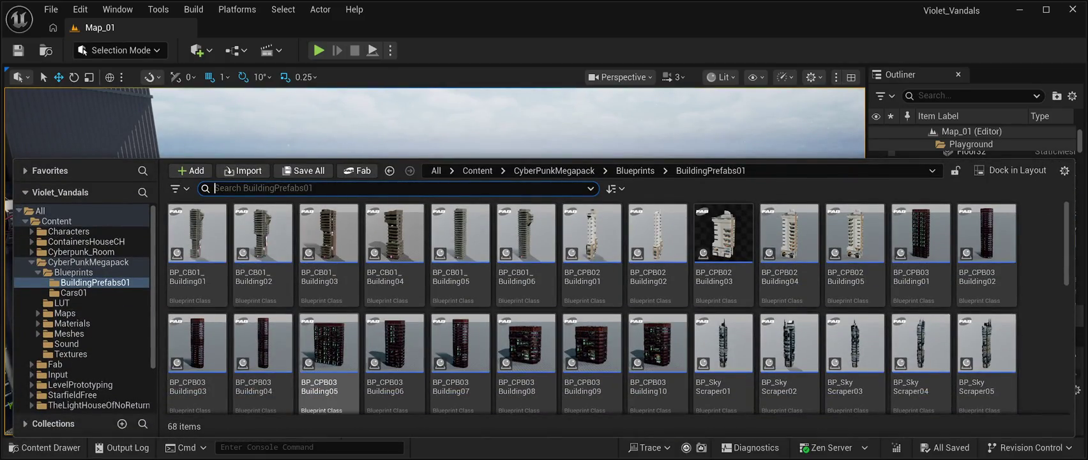
click(329, 345)
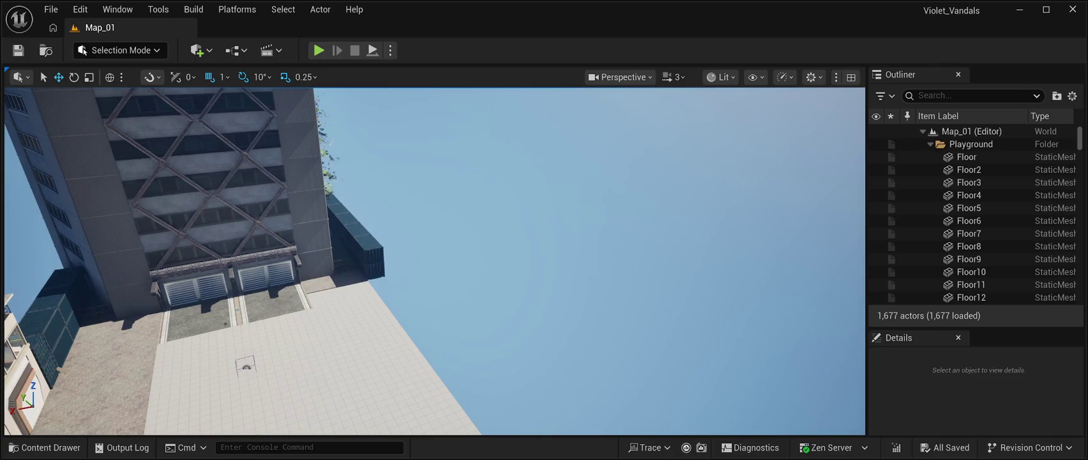
key(ctrl+space)
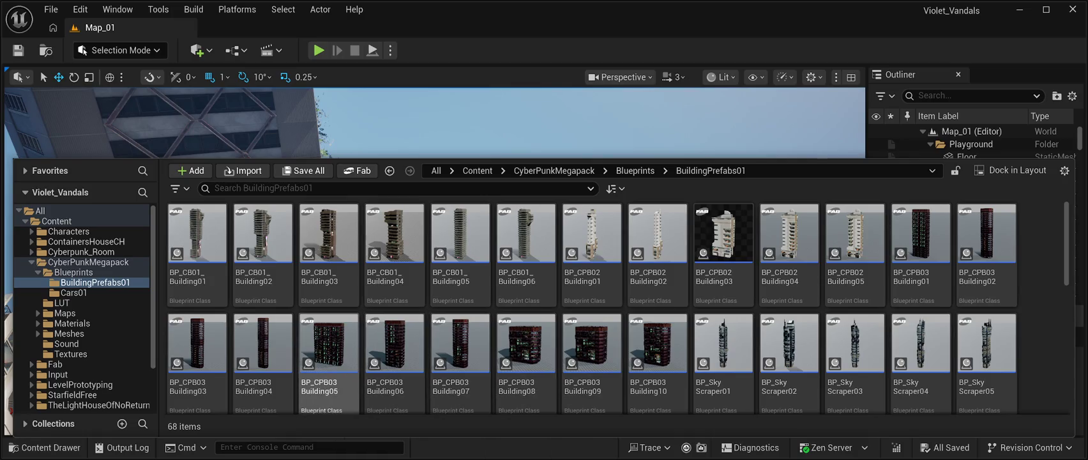
click(328, 345)
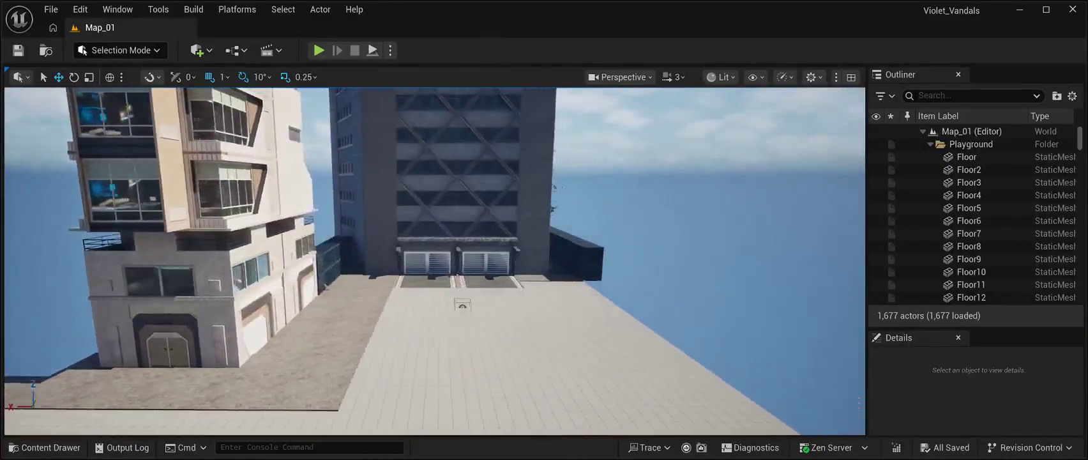
Reopen the Content Drawer on the CyberPunkMegapack BuildingPrefabs01 folder.
click(45, 447)
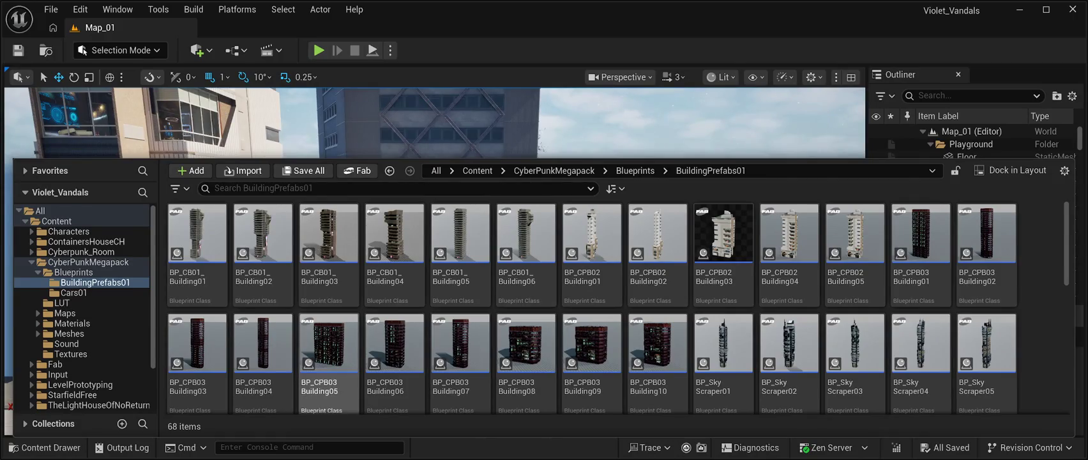
Drop BP_CPB03Building05 into the level, frame it and save.
click(328, 345)
mouse_move(328, 345)
mouse_down()
mouse_move(409, 211)
mouse_move(798, 179)
mouse_move(447, 268)
mouse_up()
key(f)
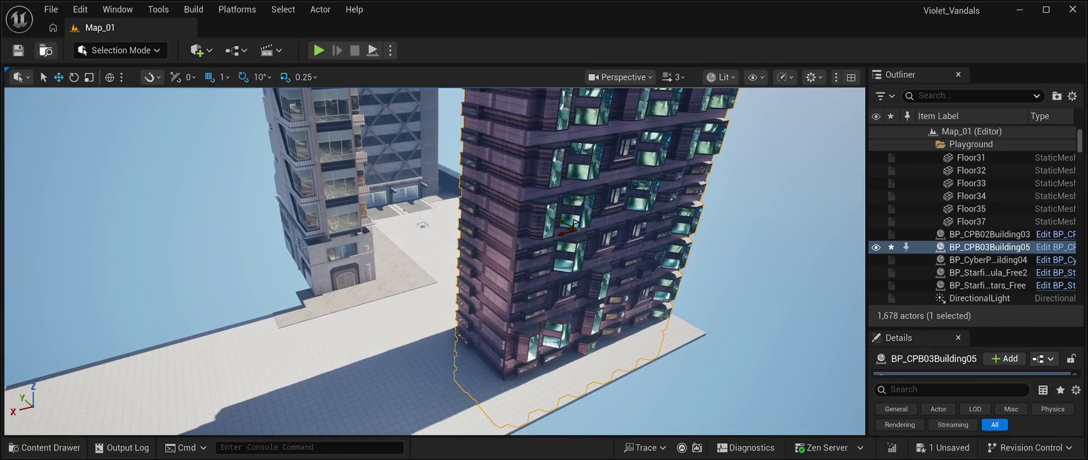
click(18, 50)
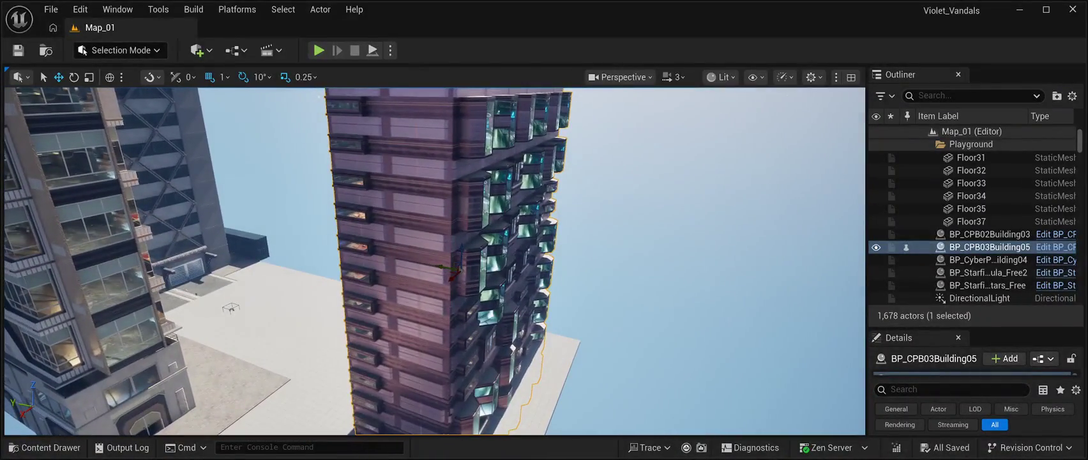
Rotate the building 90 degrees and move it left and down onto the plaza.
drag(512, 348, 534, 225)
drag(542, 185, 546, 154)
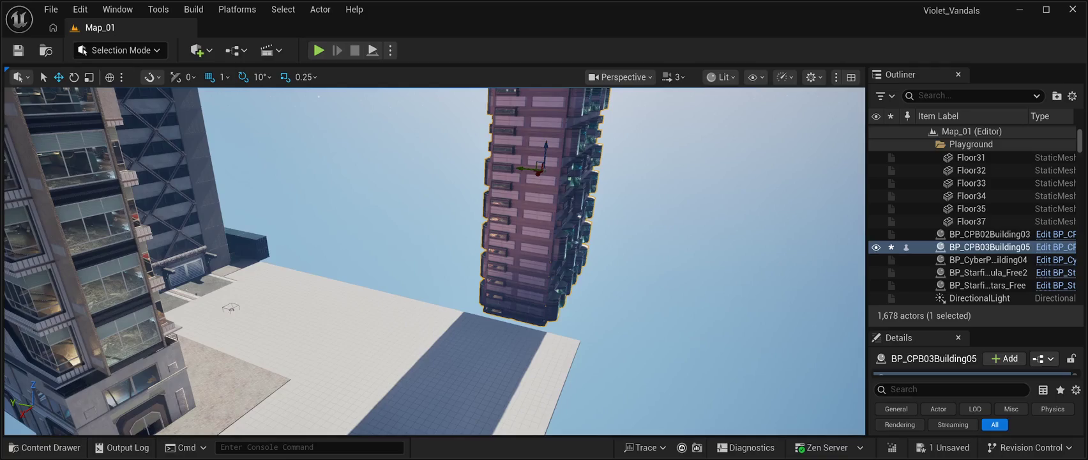
key(e)
drag(562, 175, 505, 176)
key(w)
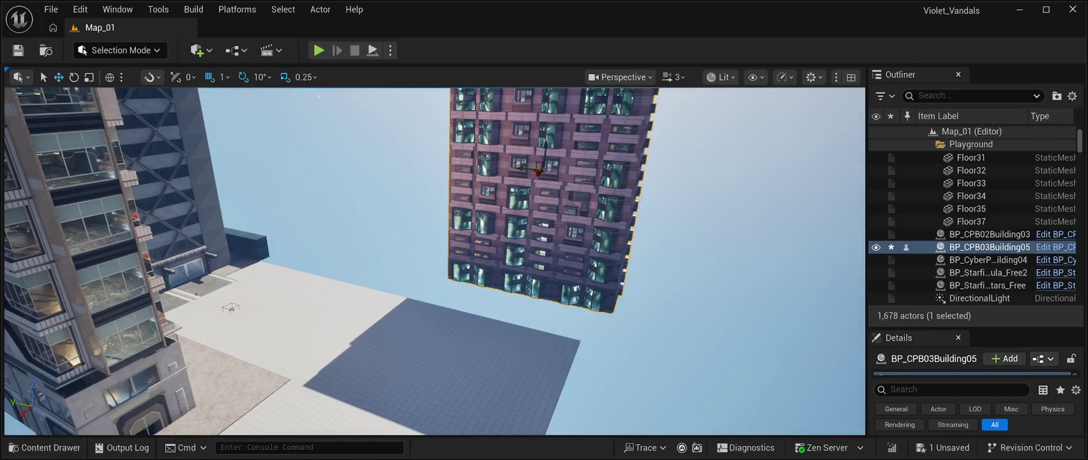
drag(538, 169, 332, 164)
drag(342, 131, 343, 152)
mouse_move(331, 180)
mouse_down()
mouse_move(311, 182)
mouse_move(322, 175)
mouse_up()
Bring the building's base and facade into view and frame the whole building.
scroll(323, 176, up, 8)
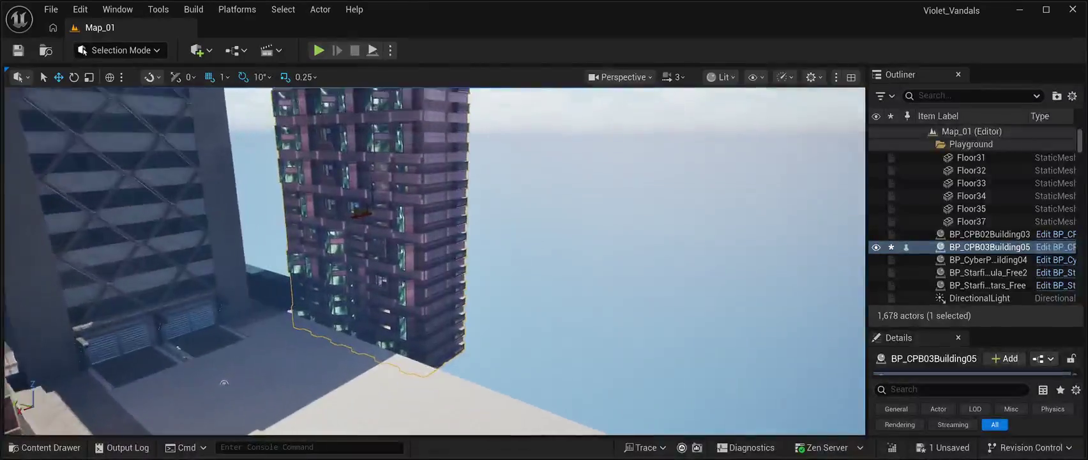
scroll(405, 255, down, 1)
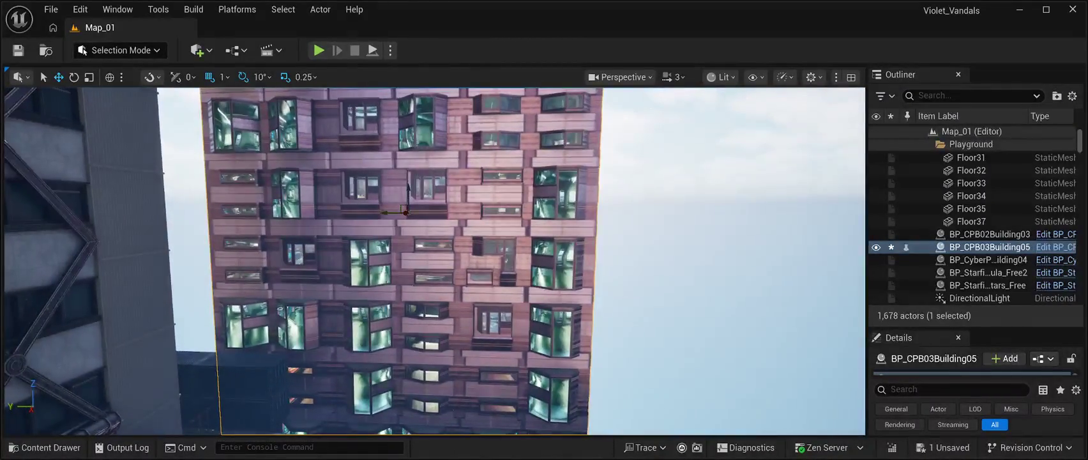
mouse_move(405, 255)
mouse_down()
mouse_move(405, 214)
mouse_move(300, 206)
mouse_move(357, 190)
mouse_move(406, 199)
mouse_up()
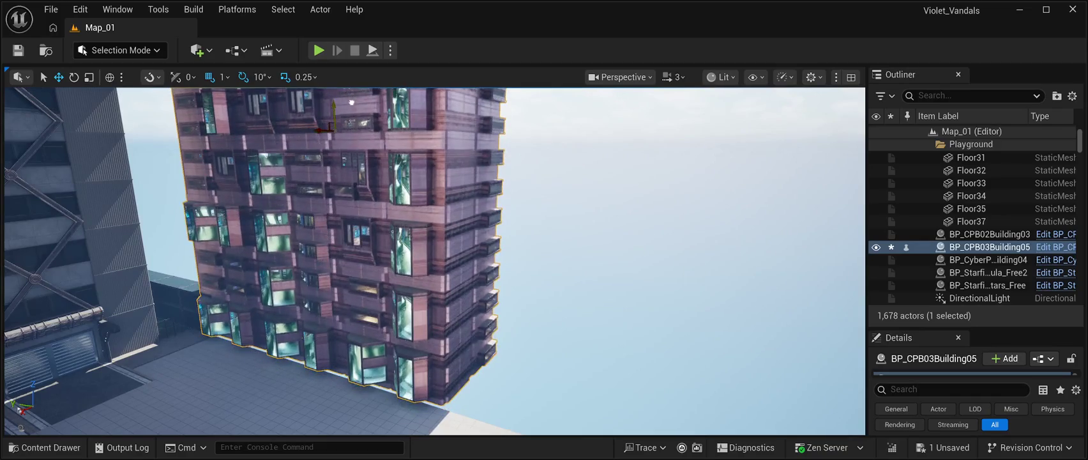
mouse_move(406, 199)
mouse_down()
mouse_move(402, 137)
mouse_move(386, 111)
mouse_move(452, 165)
mouse_up()
key(f)
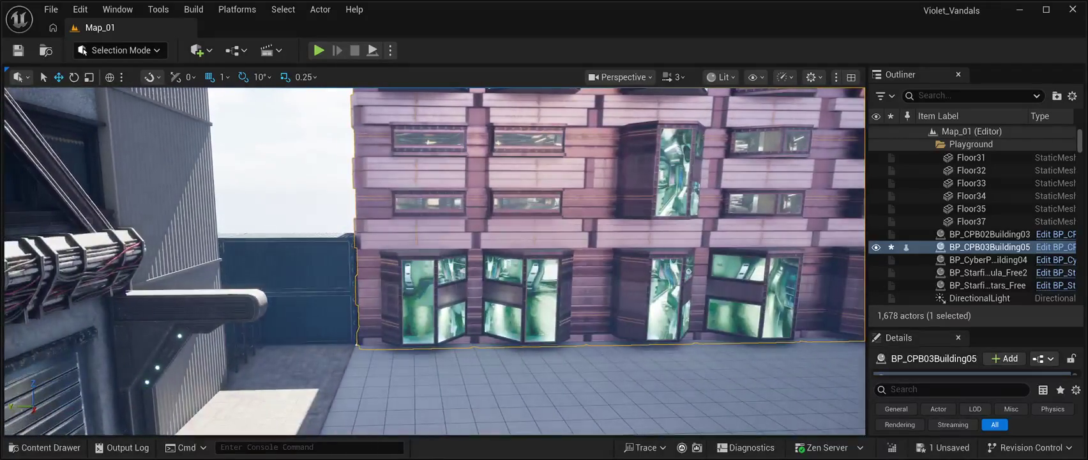
In Transform, nudge the building's Location Y to about -339 and raise Z to 2500.
drag(977, 329, 978, 229)
mouse_move(434, 255)
mouse_down()
mouse_move(434, 211)
mouse_move(421, 192)
mouse_move(434, 254)
mouse_up()
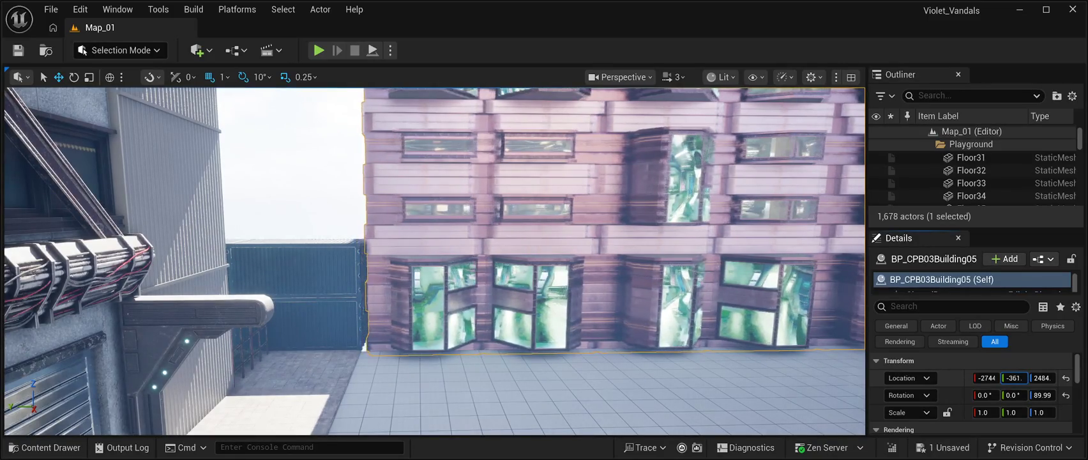
drag(1014, 378, 1019, 377)
mouse_move(434, 255)
mouse_down()
mouse_move(409, 249)
mouse_move(402, 230)
mouse_move(460, 231)
mouse_move(458, 186)
mouse_up()
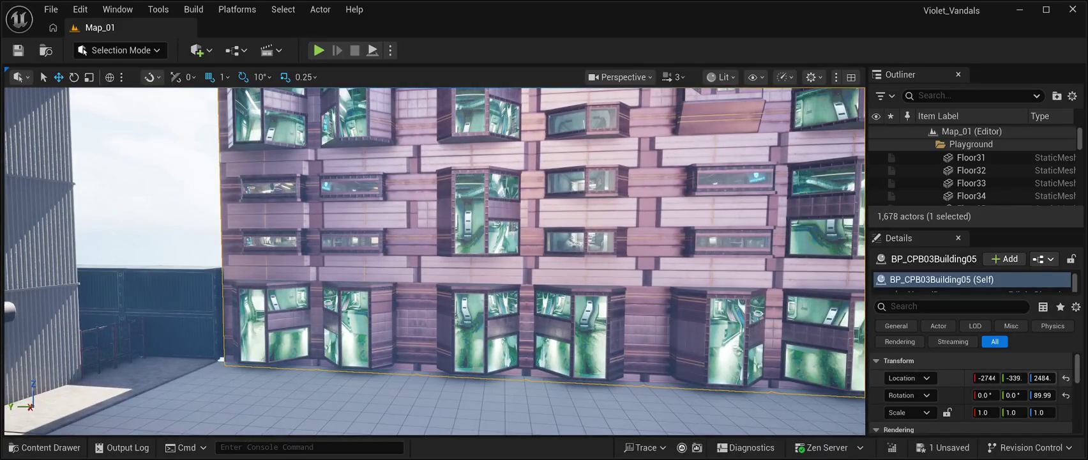
drag(1041, 377, 1049, 377)
double_click(989, 171)
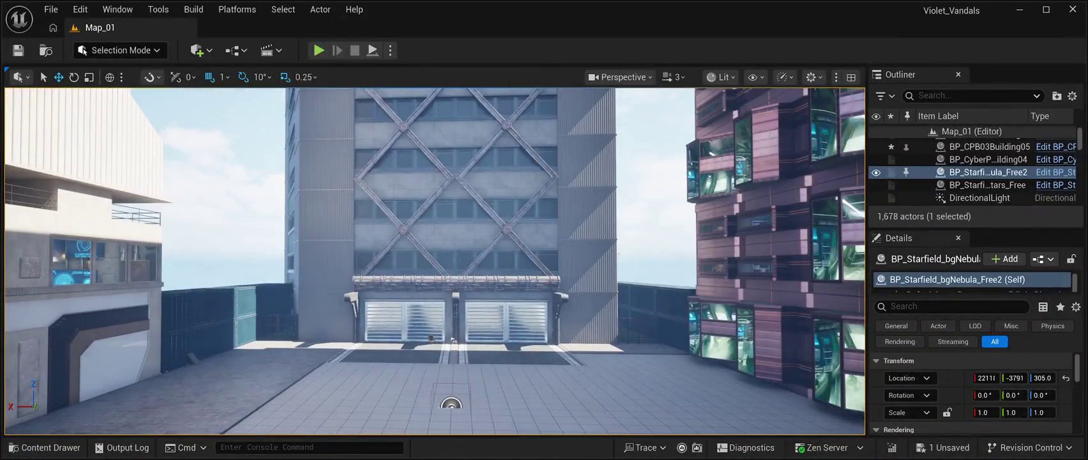
Run the third-person character across the plaza in a playtest, then return to the editor.
key(alt+p)
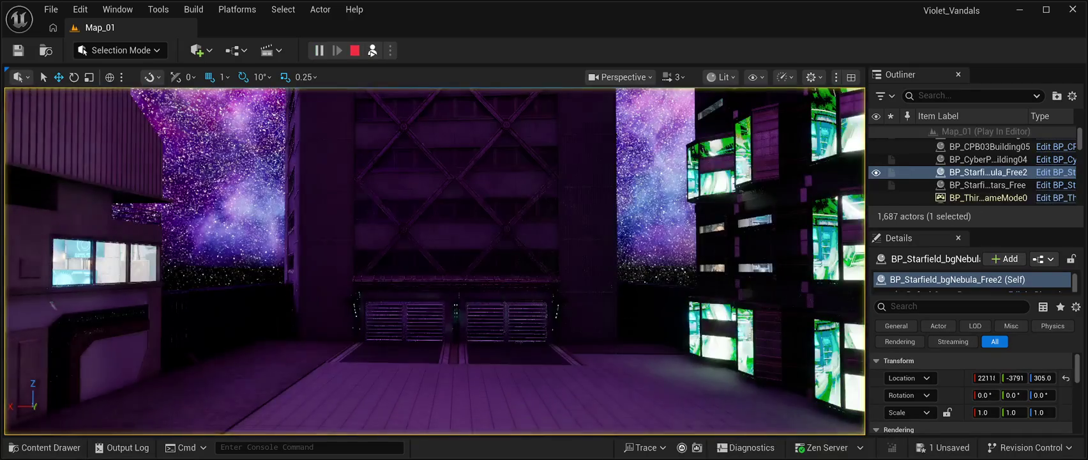
key(Escape)
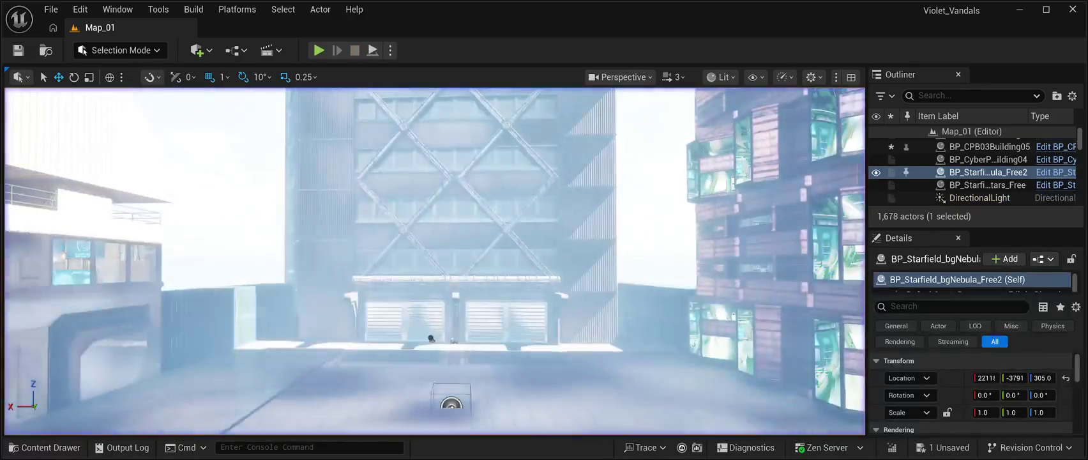
key(alt+p)
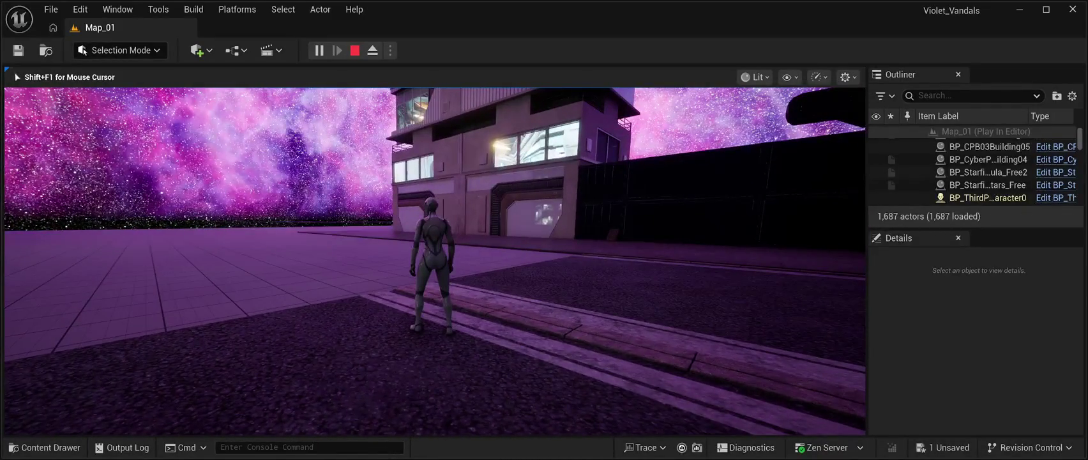
key(a)
key(w)
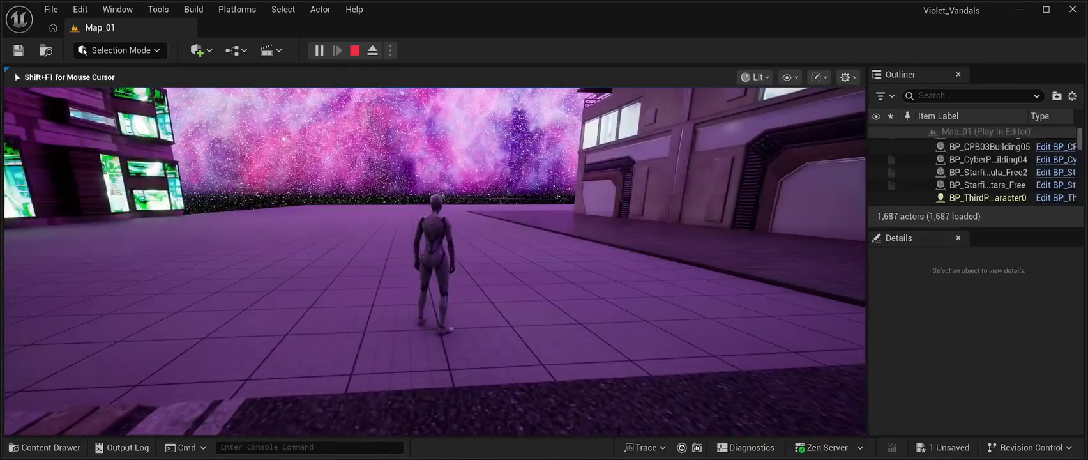
key(Escape)
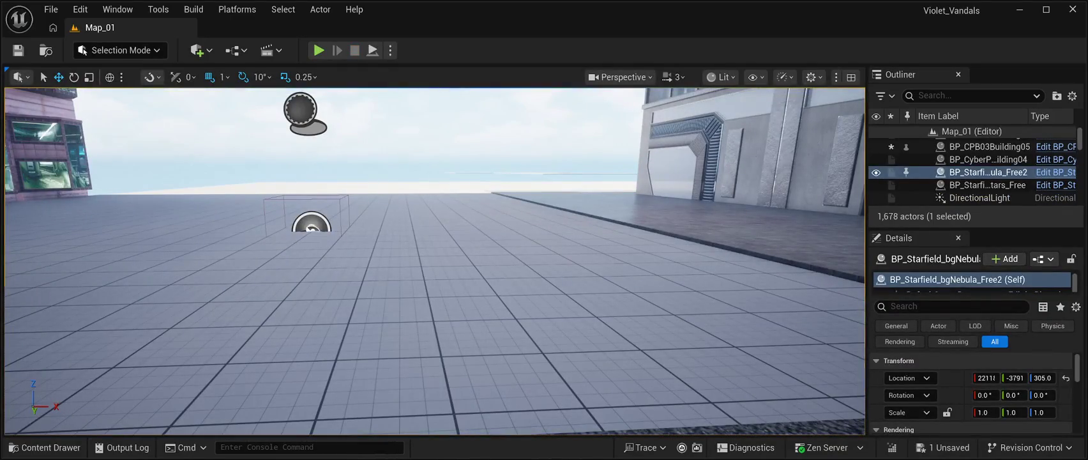
mouse_move(434, 255)
mouse_down()
mouse_move(357, 262)
mouse_move(332, 295)
mouse_up()
Reset BP_Starfield_Stars_Free's location to 0, 0, 0.
click(371, 293)
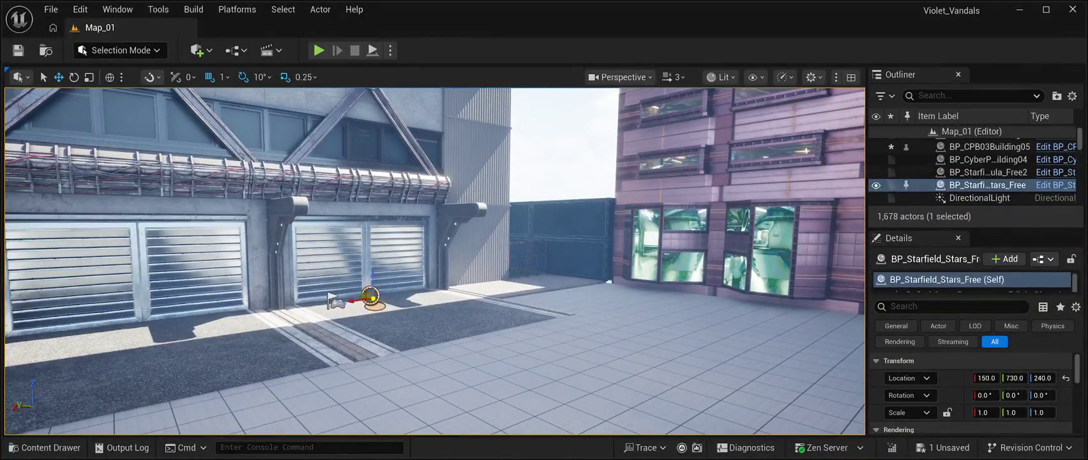
click(1065, 378)
key(f)
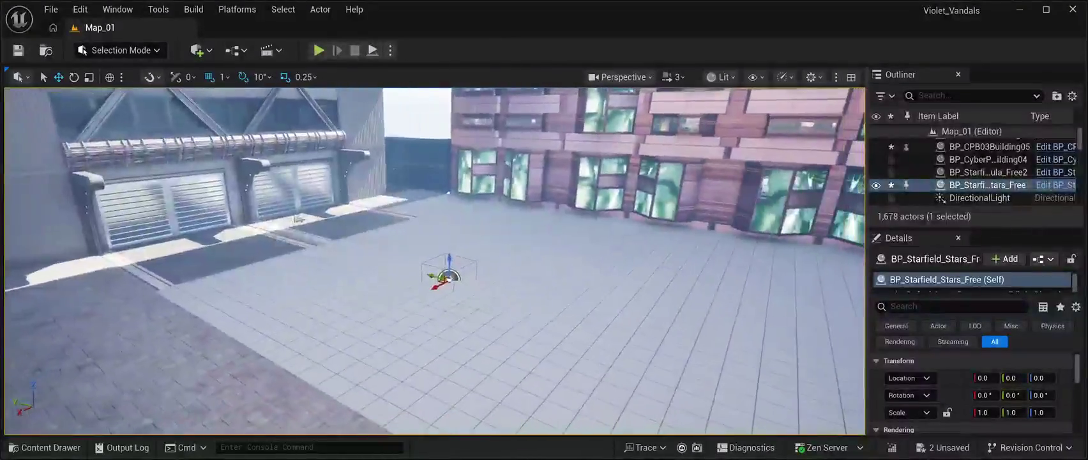
click(988, 179)
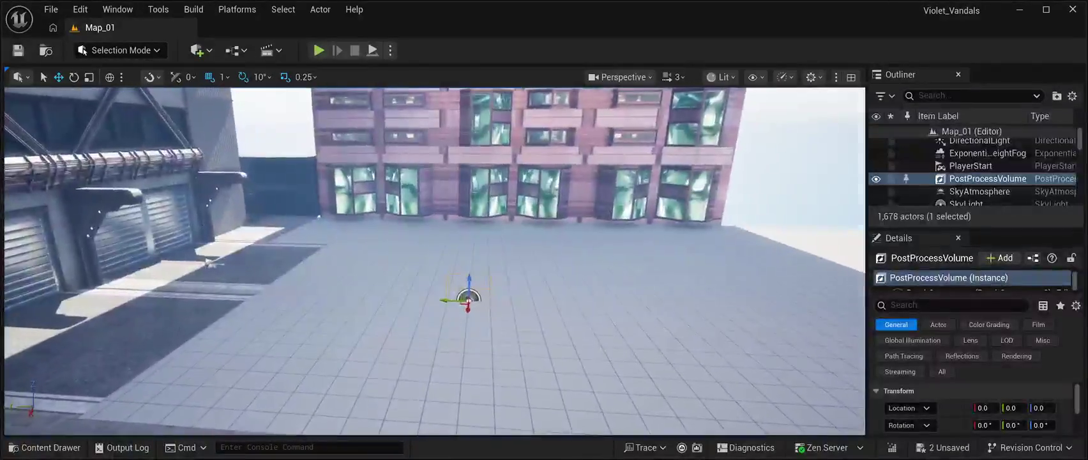
Drag the PostProcessVolume down to Location Z -55, below the plaza floor.
drag(469, 278, 473, 146)
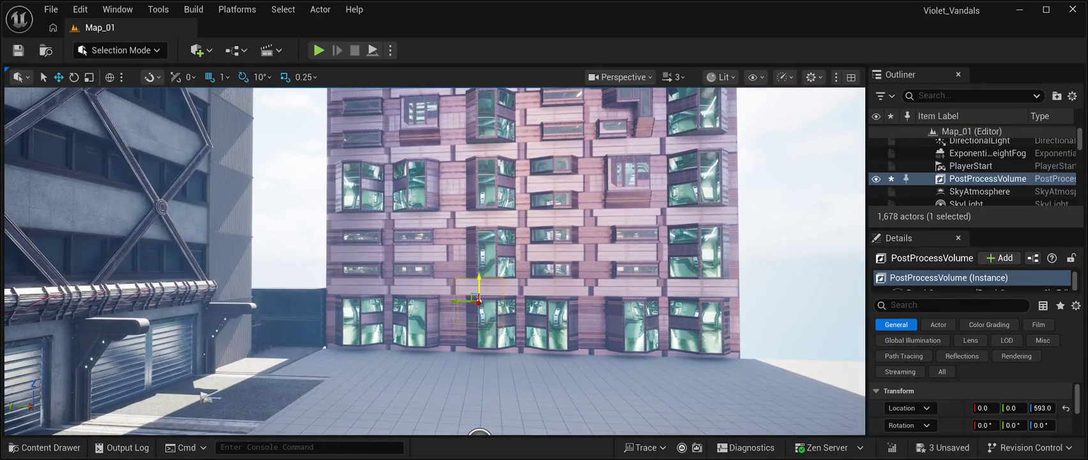
drag(479, 284, 498, 428)
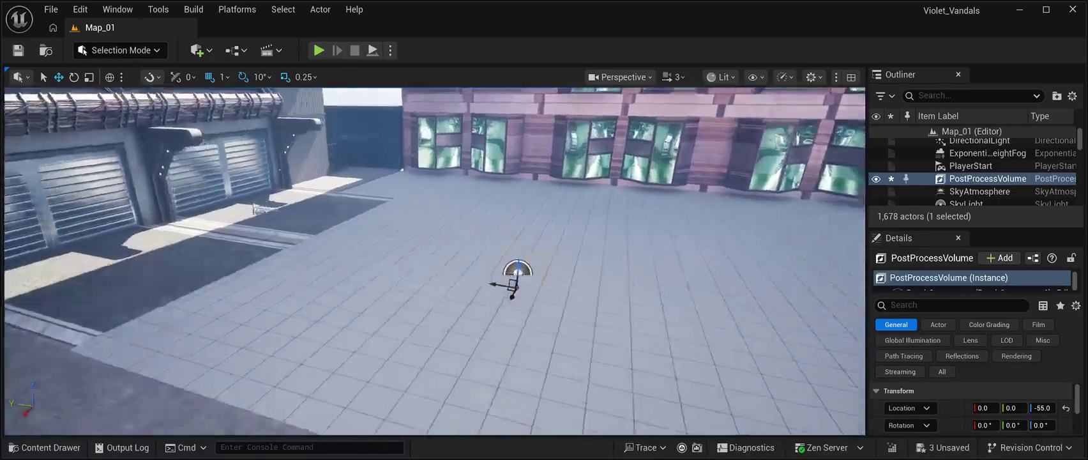